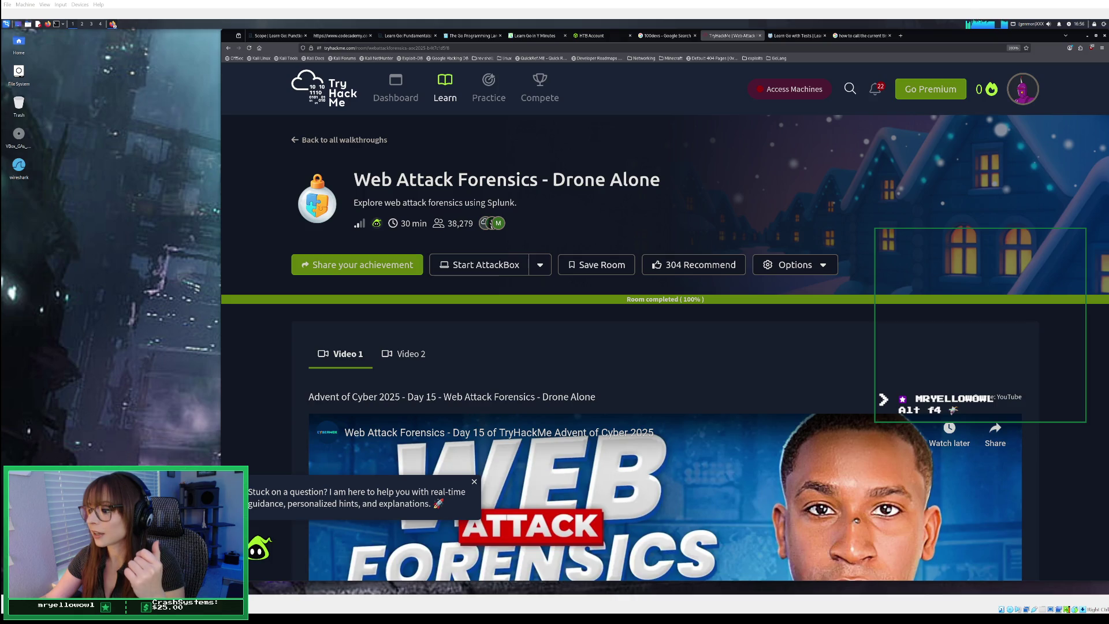
- Search the site for 'advent of cyber' and view all matching rooms
scroll(654, 274, "down", 2)
scroll(651, 227, "up", 2)
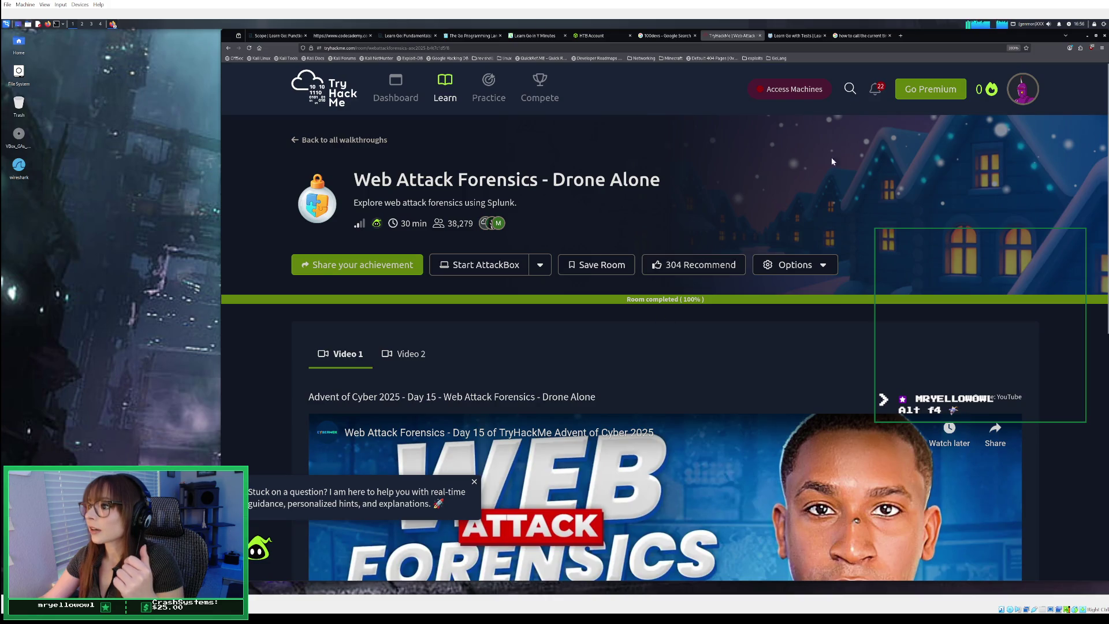
left_click(849, 88)
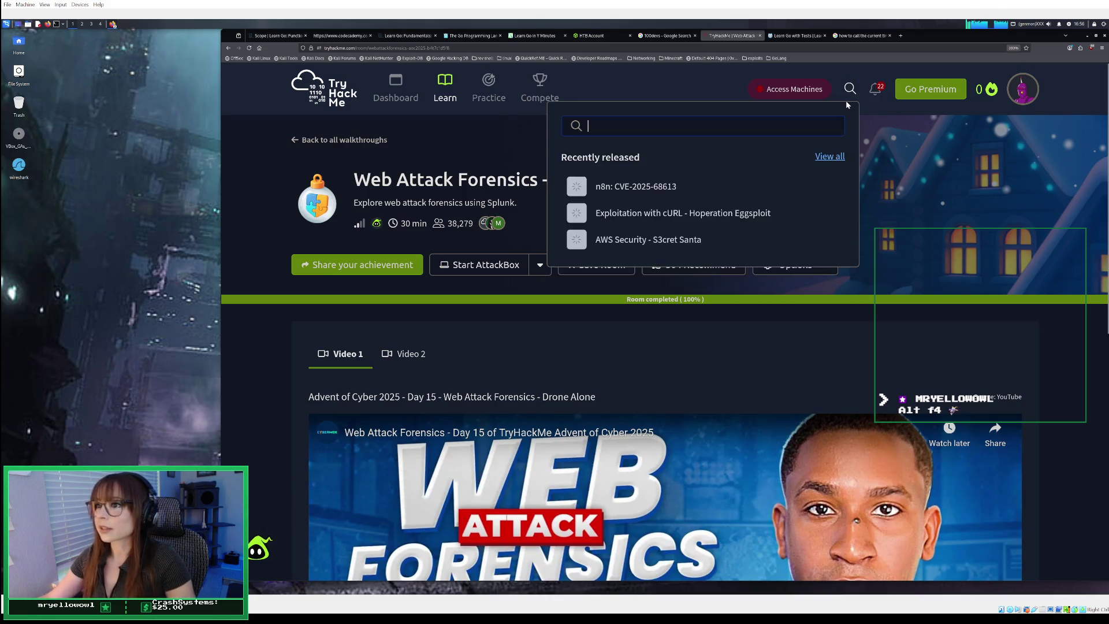
type("ad")
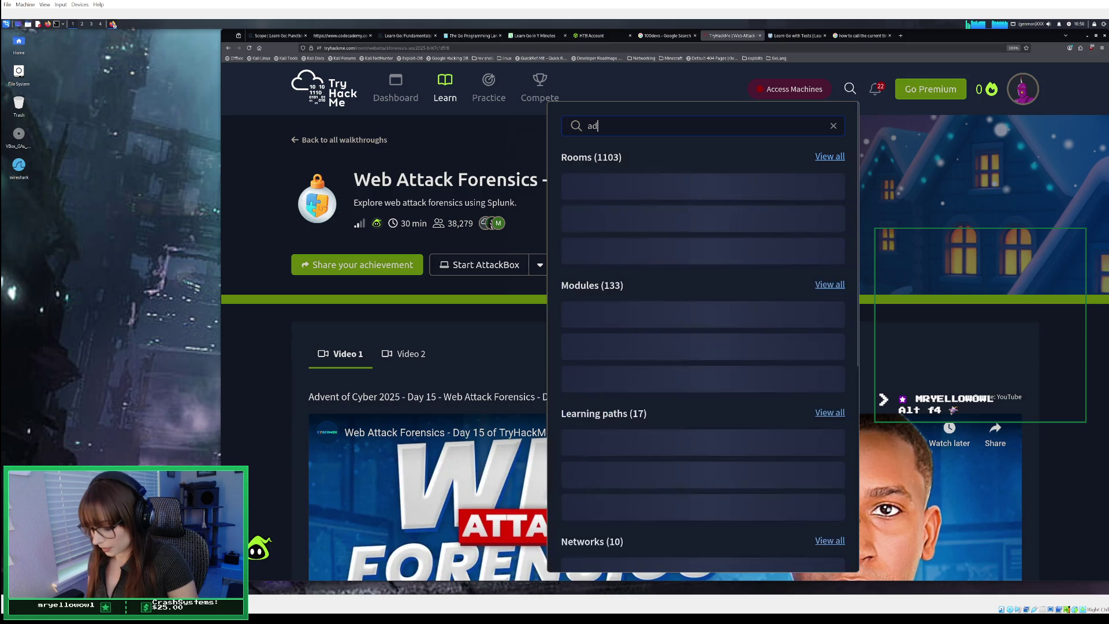
type("vent of cyber")
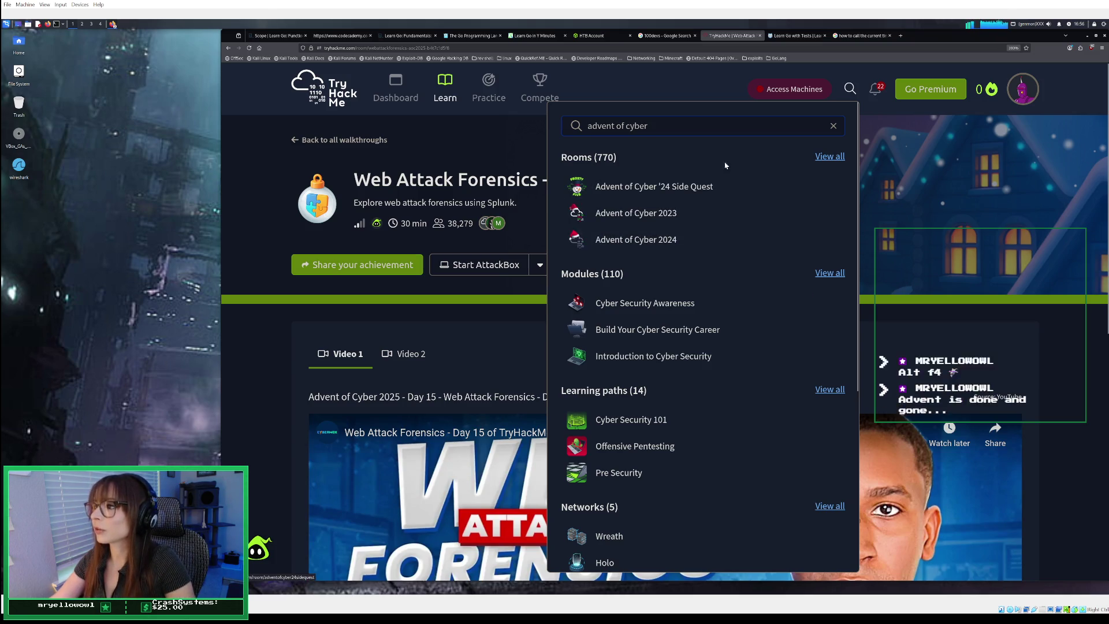
left_click(830, 157)
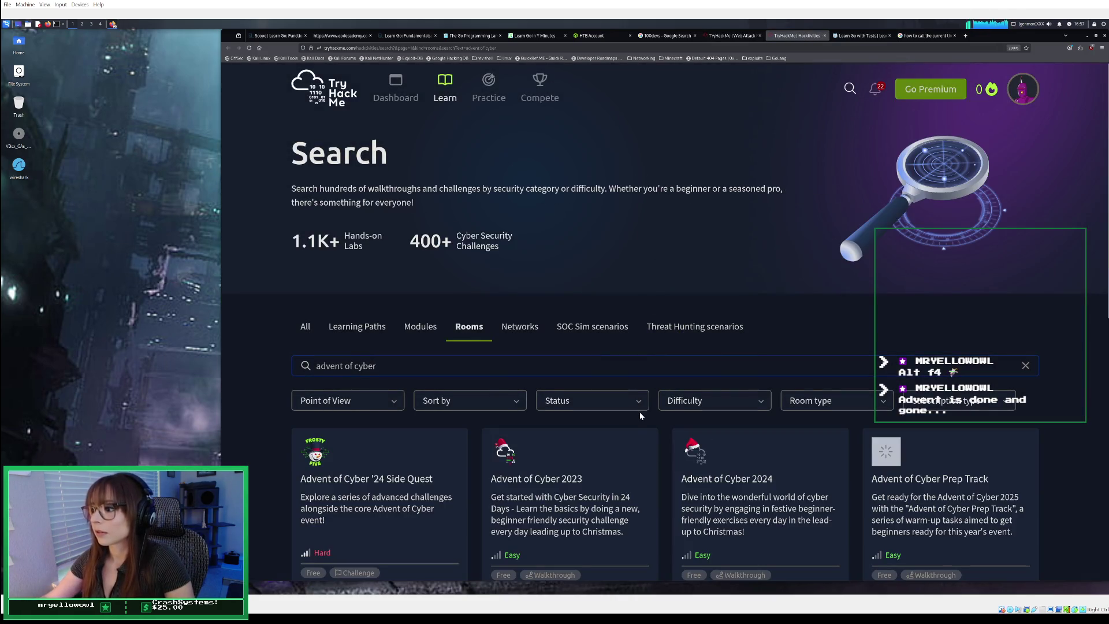
- Scroll through the Advent of Cyber room results, including Advent of Cyber 2023 and 2024
scroll(639, 412, "down", 2)
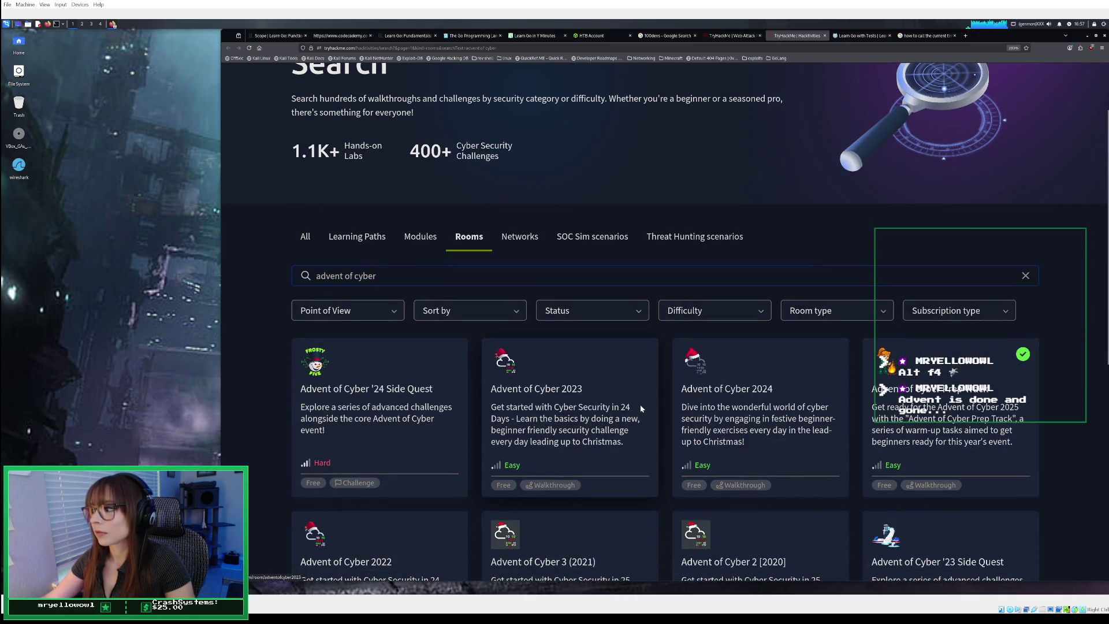
scroll(639, 407, "down", 3)
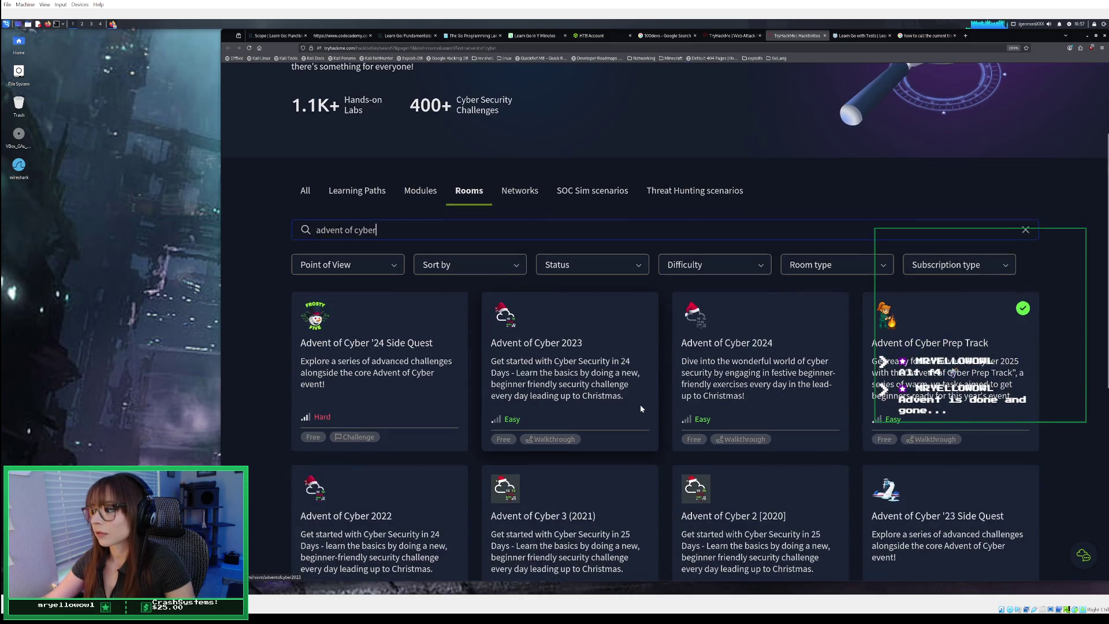
scroll(640, 409, "down", 3)
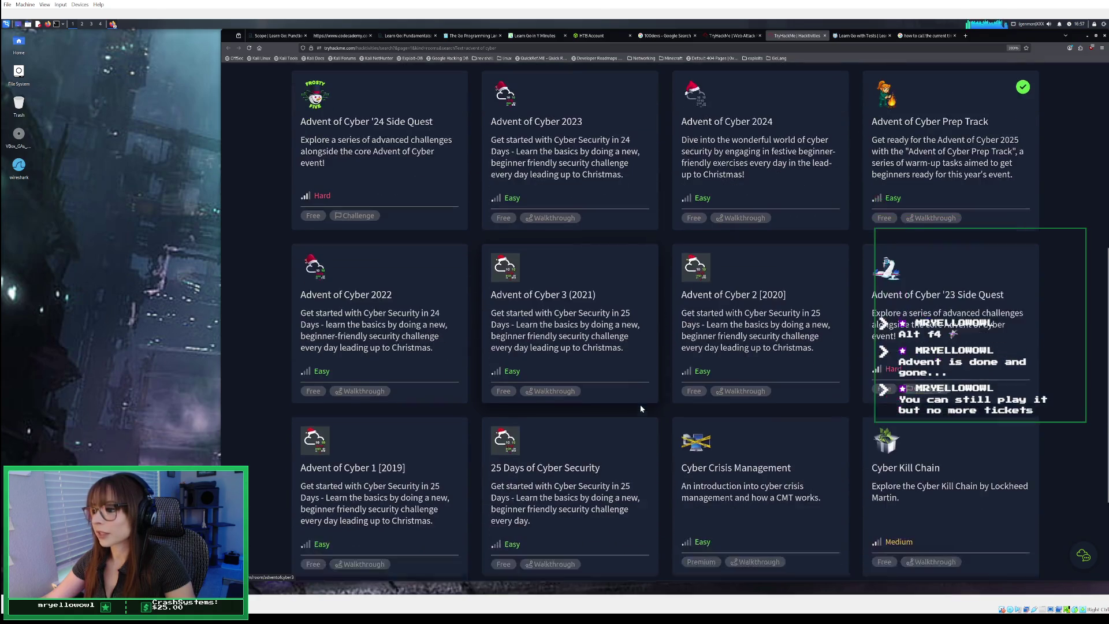
scroll(640, 408, "down", 1)
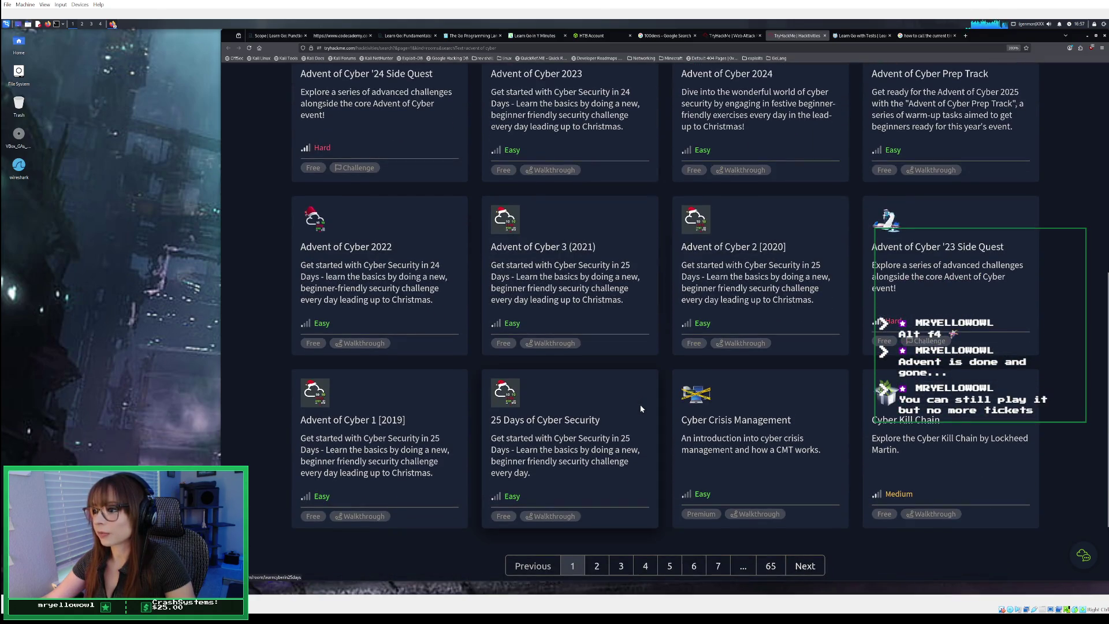
scroll(639, 408, "down", 2)
scroll(640, 409, "up", 3)
scroll(640, 408, "up", 3)
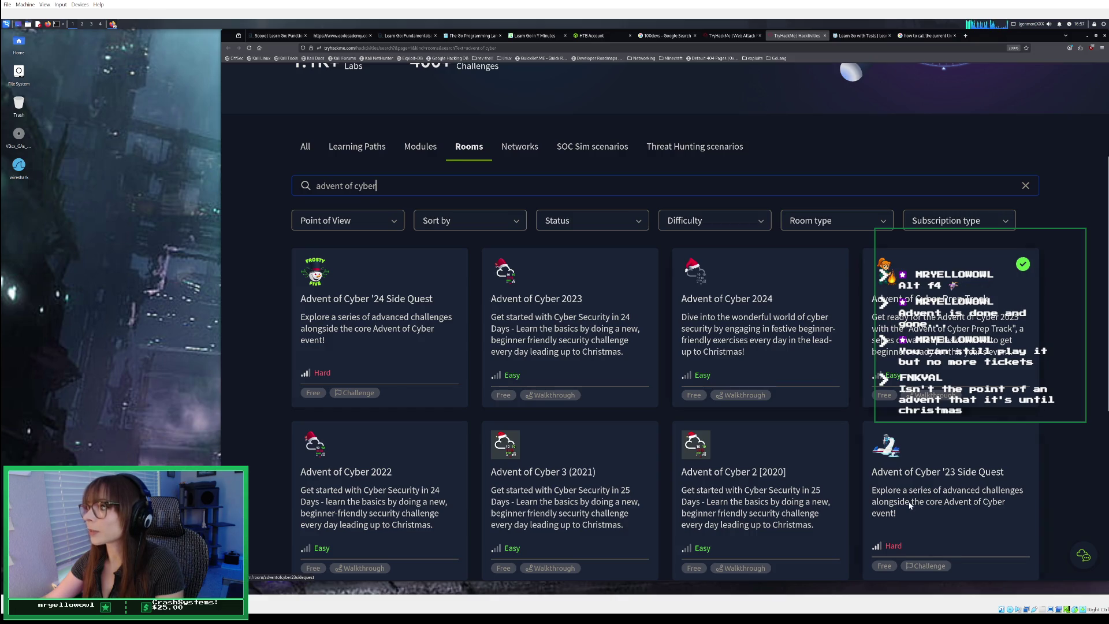
scroll(892, 456, "up", 3)
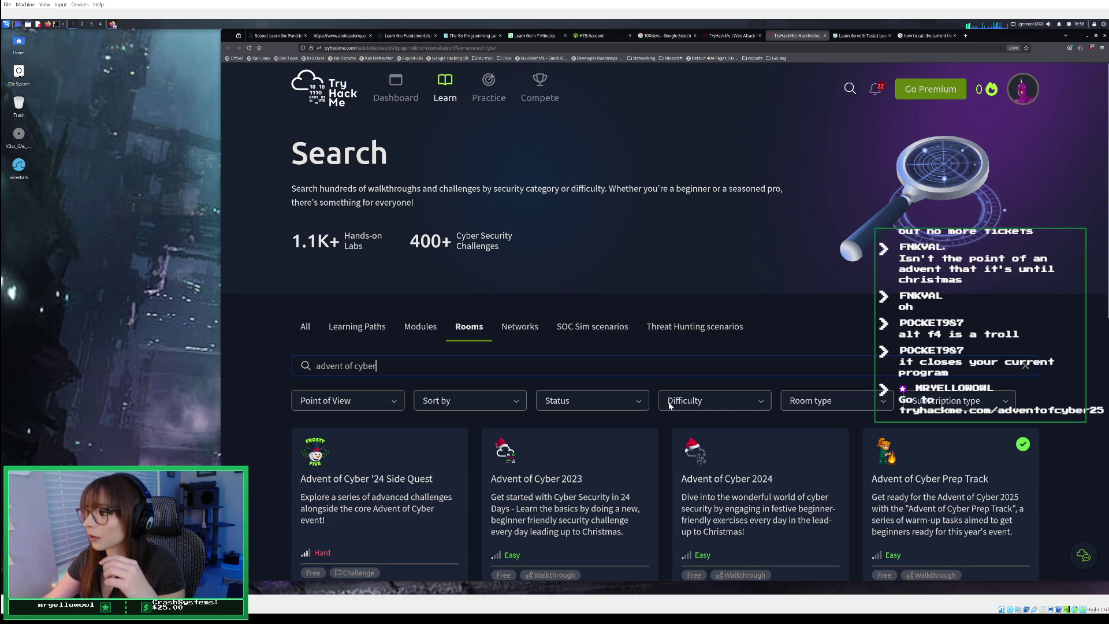
scroll(668, 400, "down", 3)
scroll(667, 401, "down", 3)
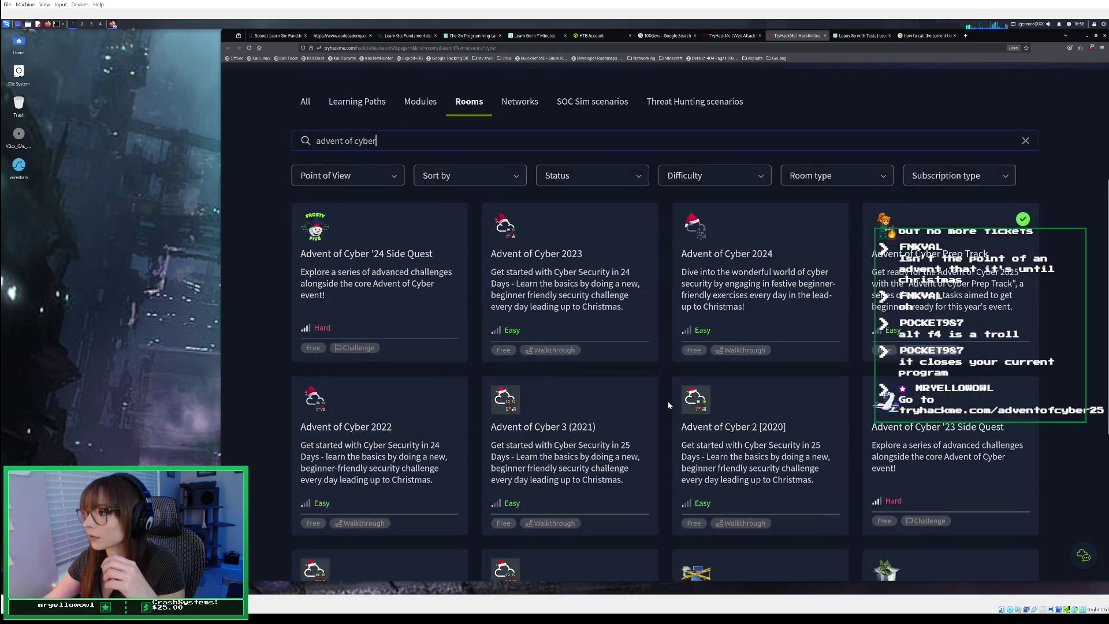
scroll(668, 401, "up", 6)
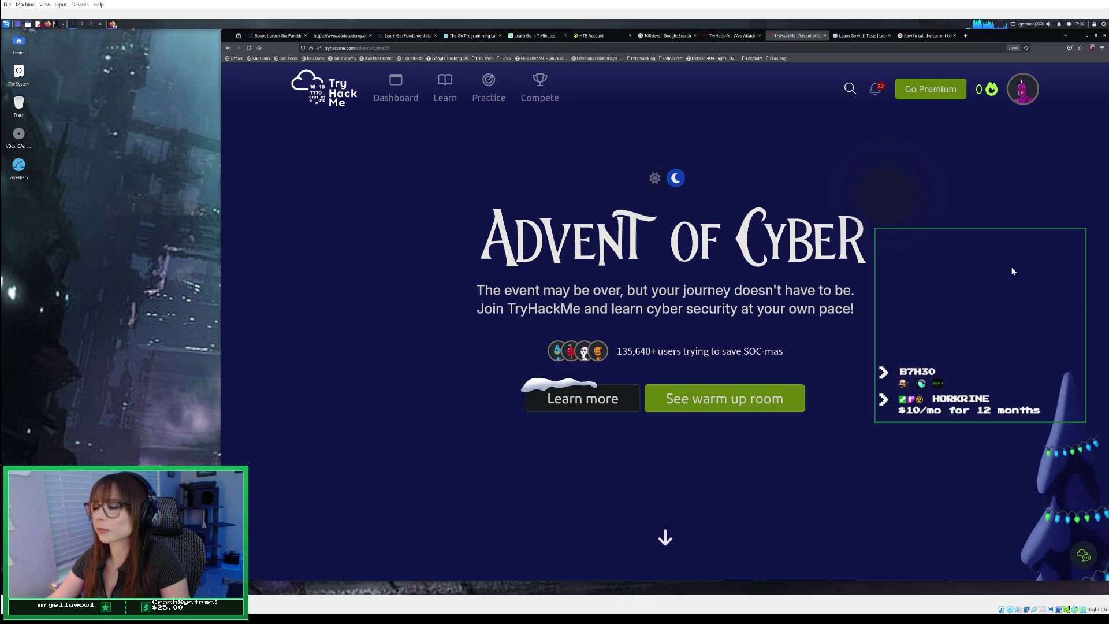
left_click(229, 49)
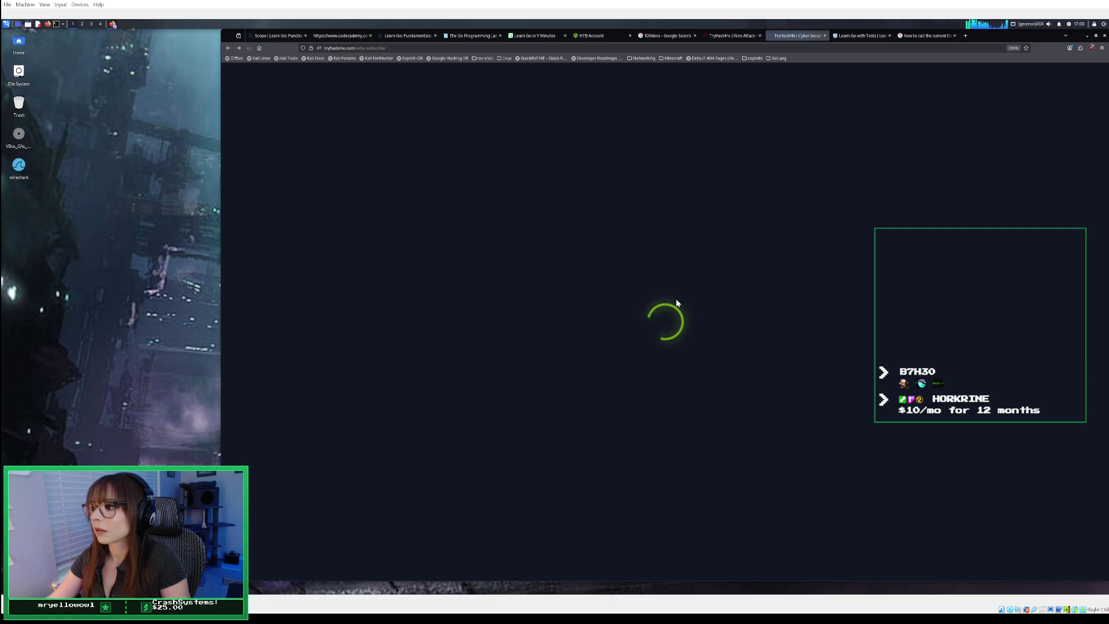
scroll(676, 299, "down", 2)
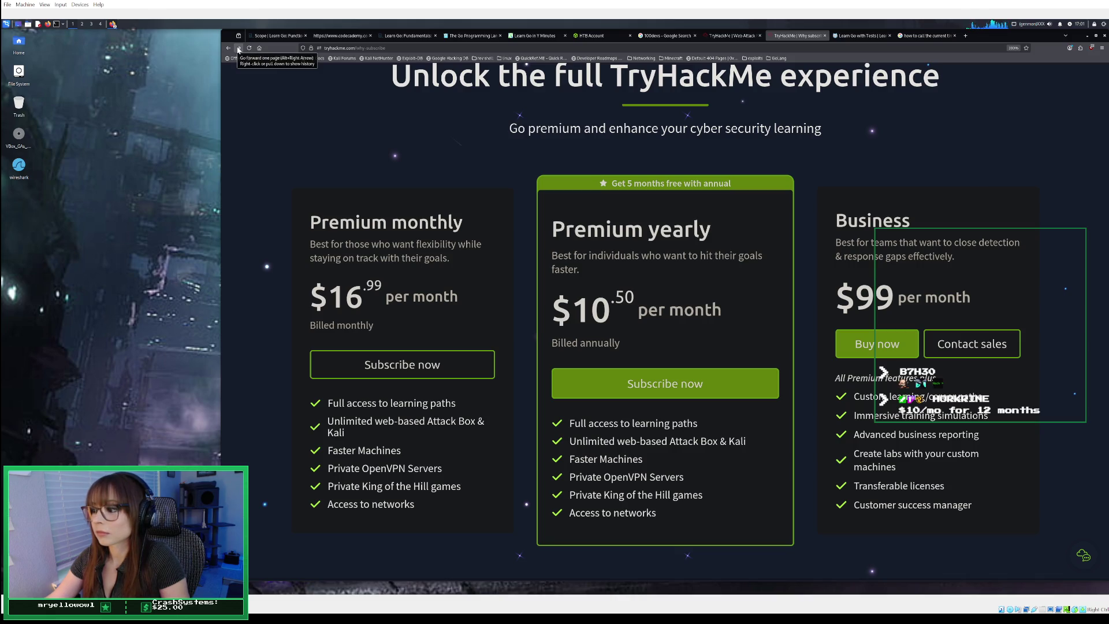
left_click(238, 50)
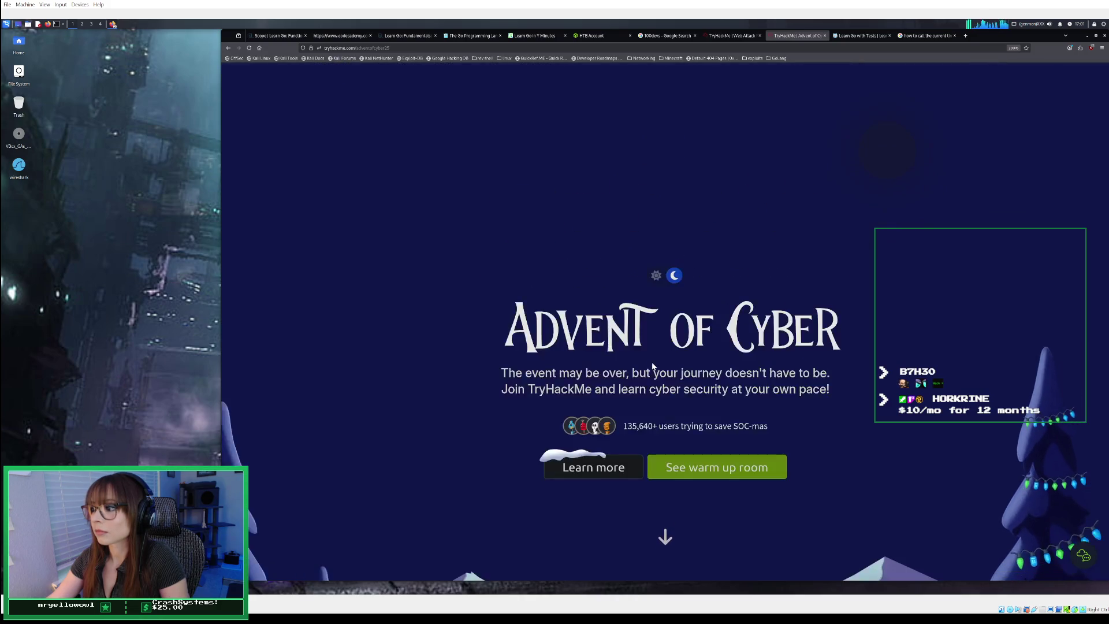
- Scroll down to the '38 industry hackers' section of the Advent of Cyber page
scroll(652, 361, "down", 5)
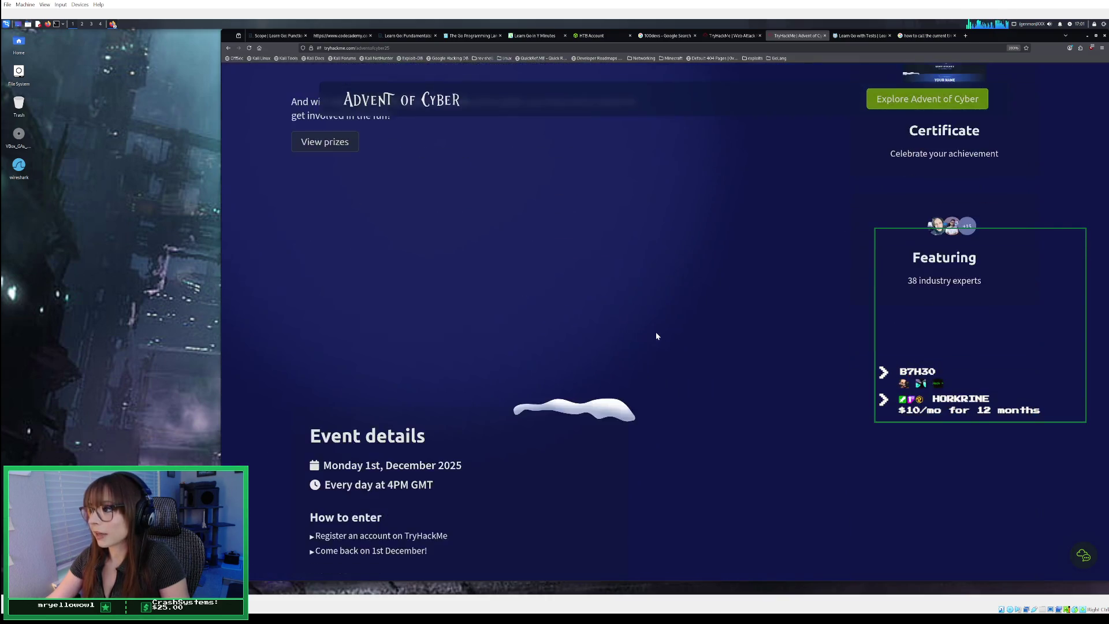
scroll(656, 330, "up", 5)
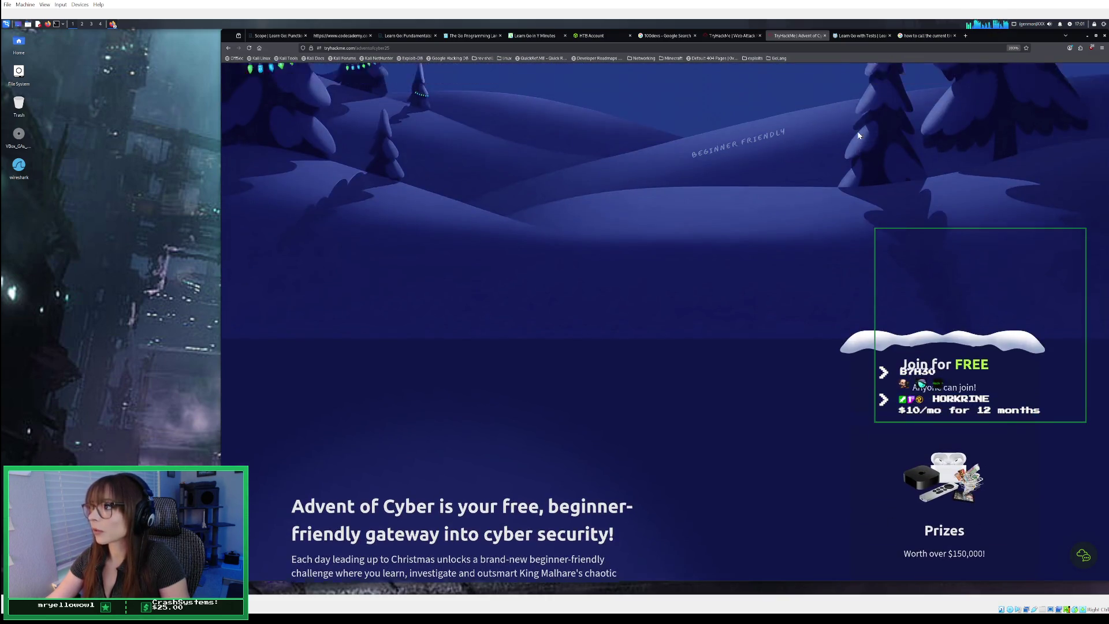
scroll(857, 131, "up", 5)
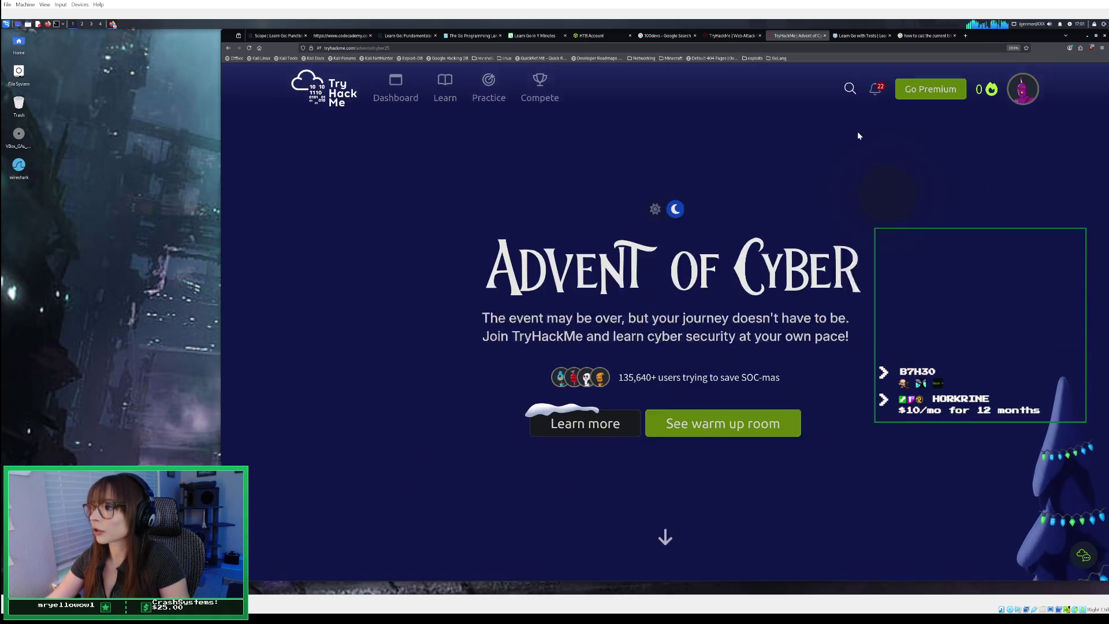
scroll(812, 204, "down", 10)
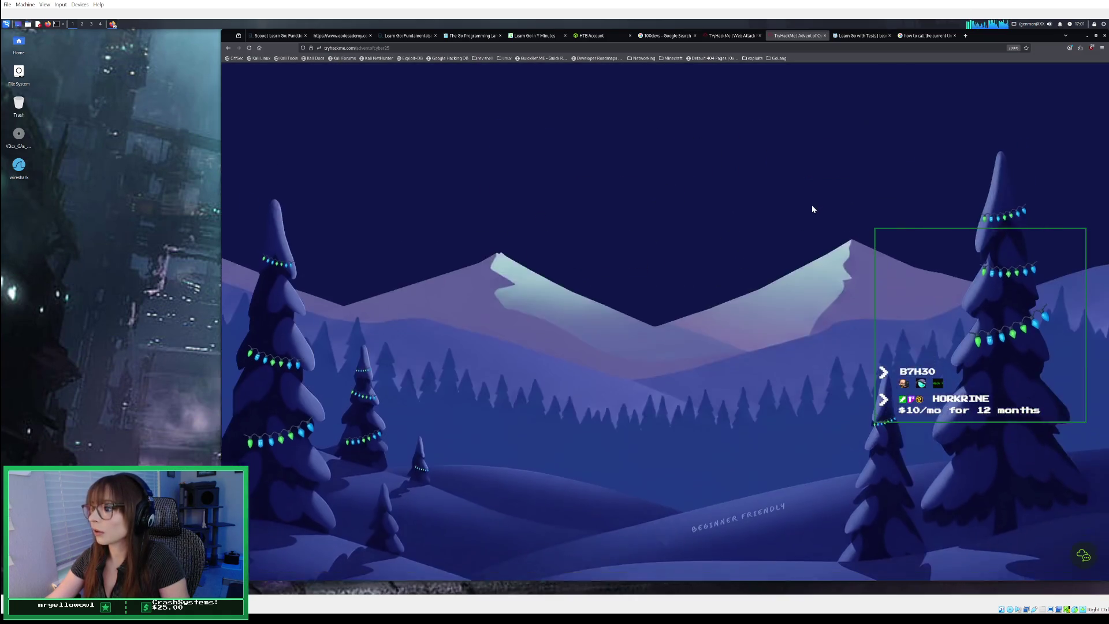
scroll(812, 207, "down", 10)
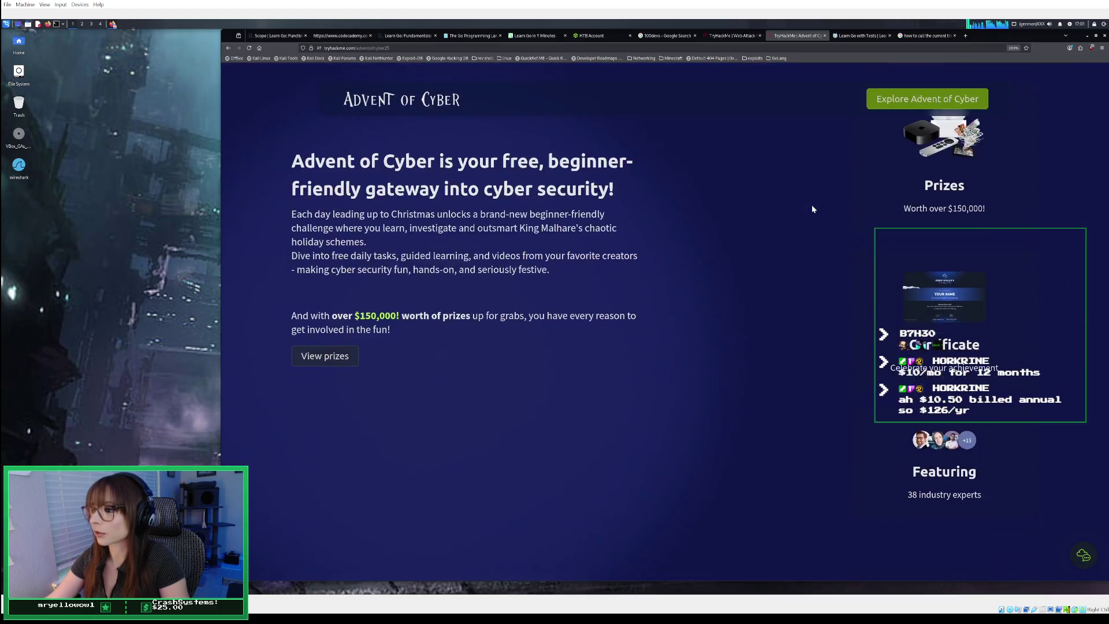
scroll(812, 209, "down", 10)
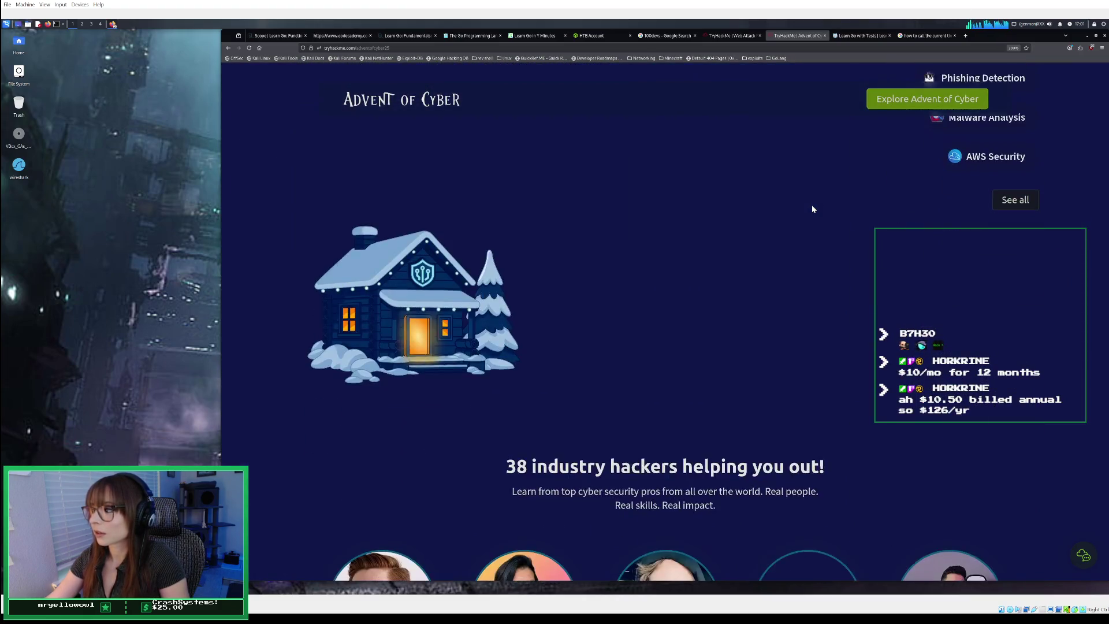
scroll(812, 207, "down", 3)
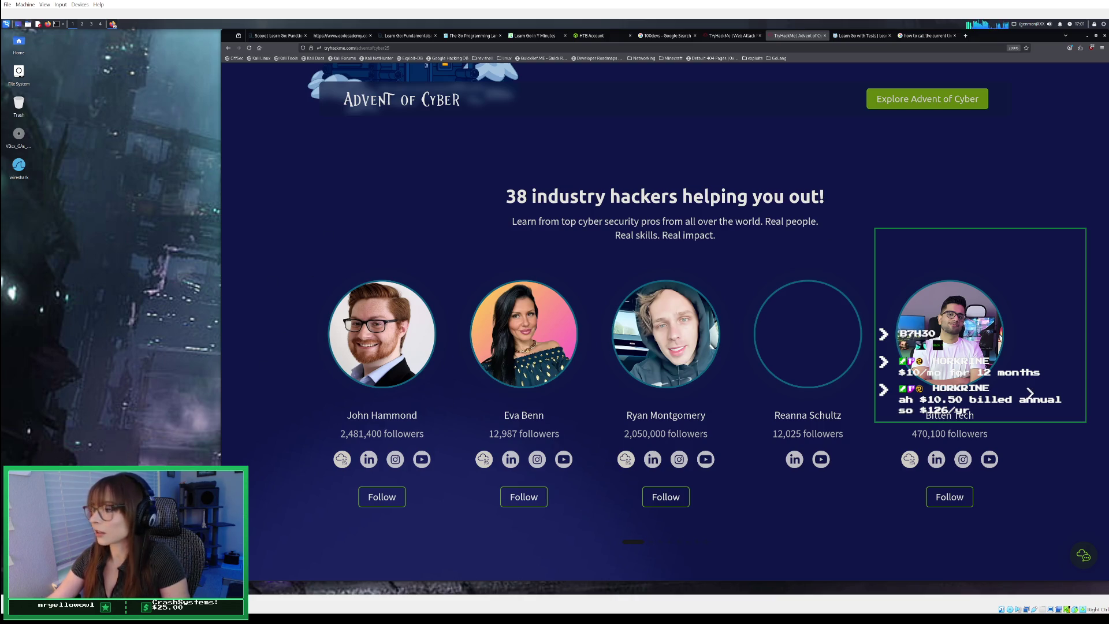
- Page through the featured hackers carousel and follow the hacker with 3,791 followers
left_click(1029, 393)
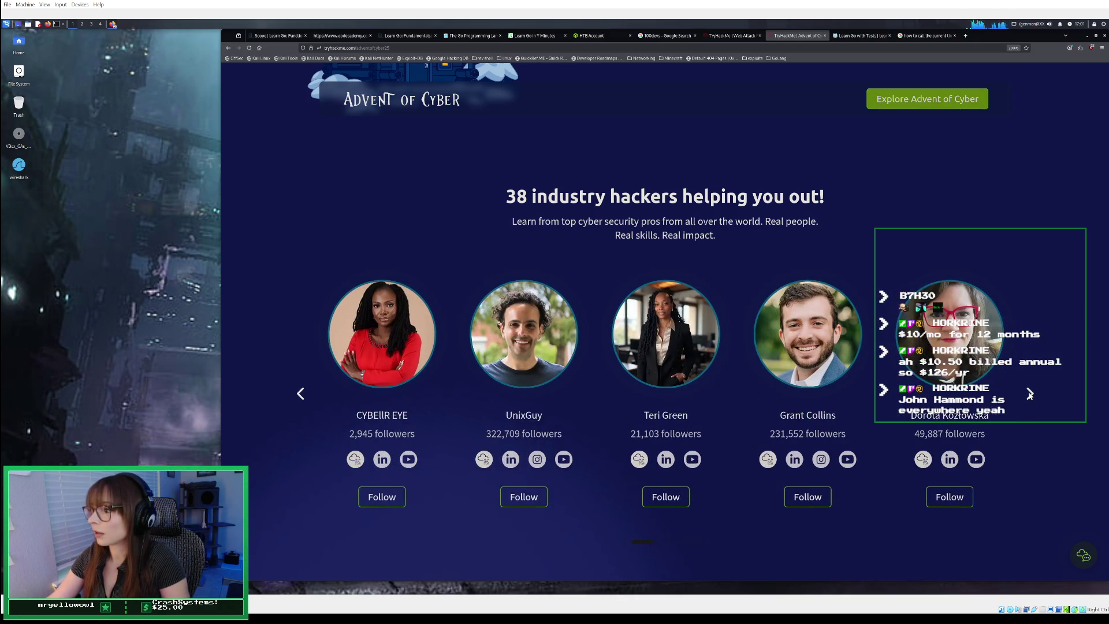
left_click(1029, 394)
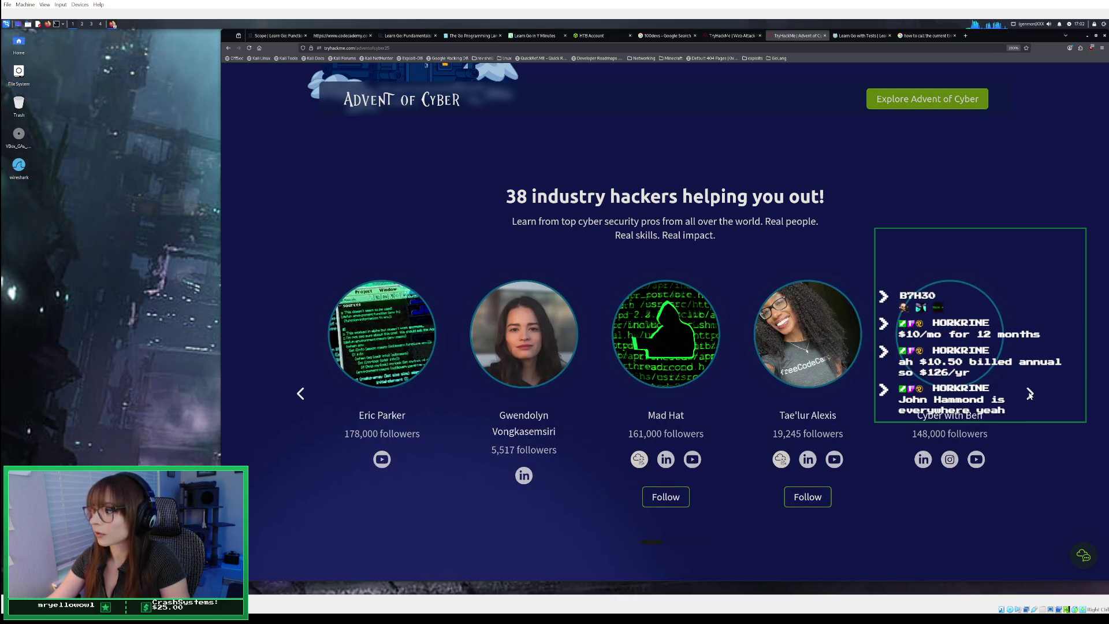
left_click(1030, 394)
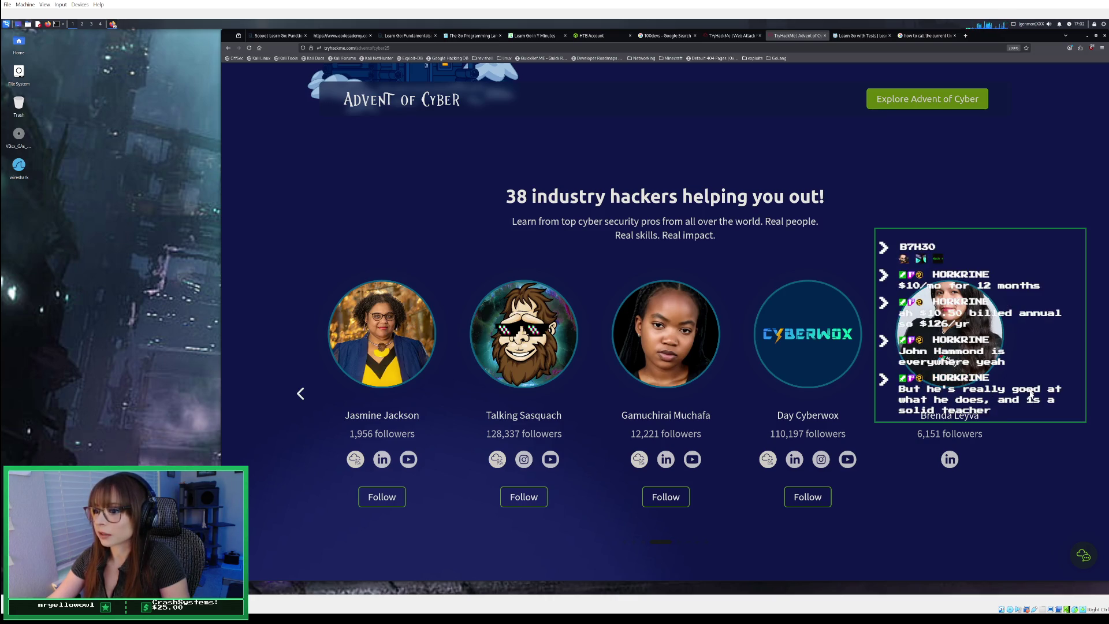
left_click(1031, 393)
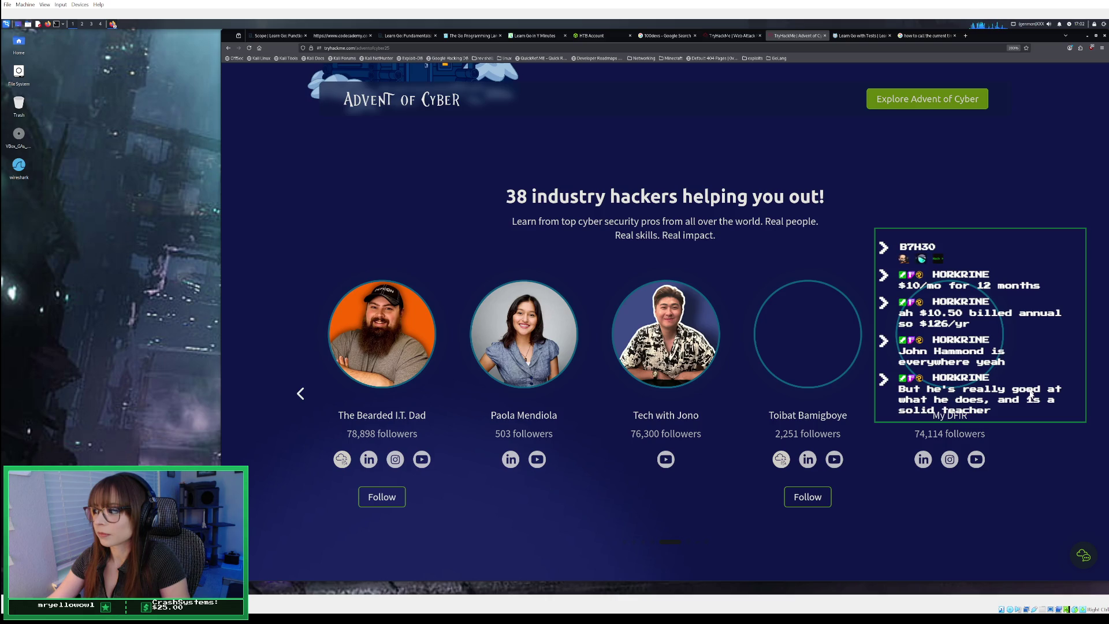
left_click(1031, 394)
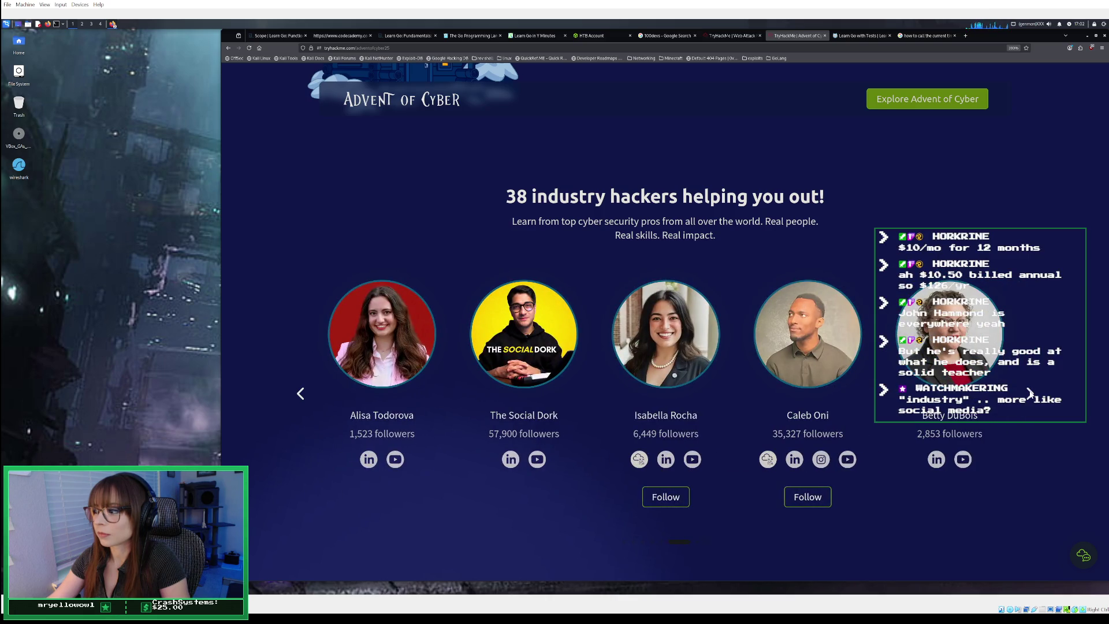
left_click(1031, 394)
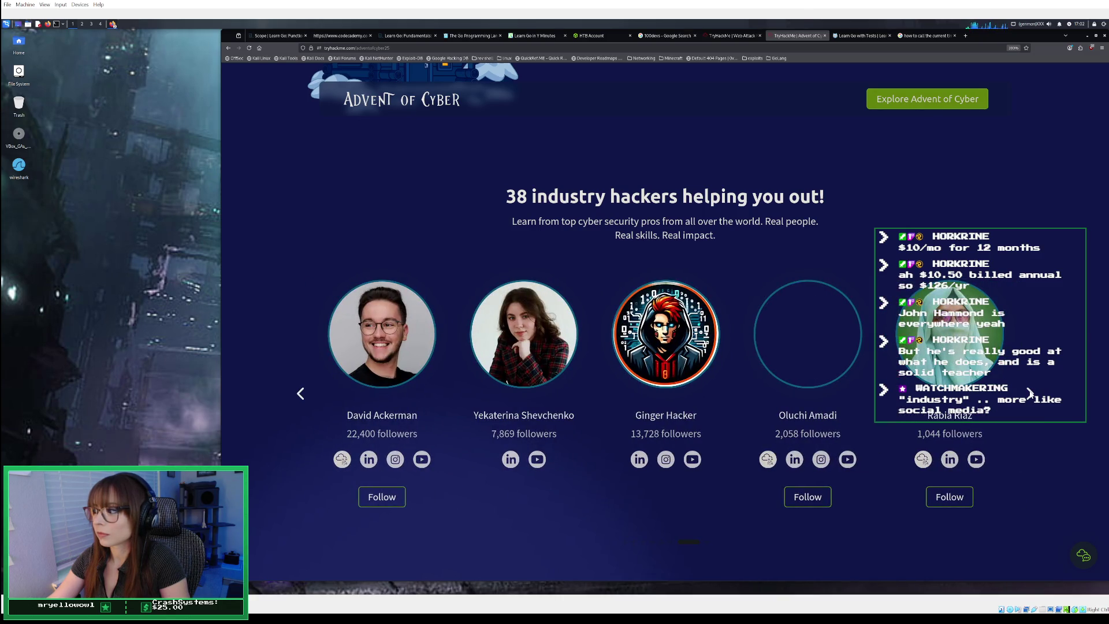
left_click(1031, 393)
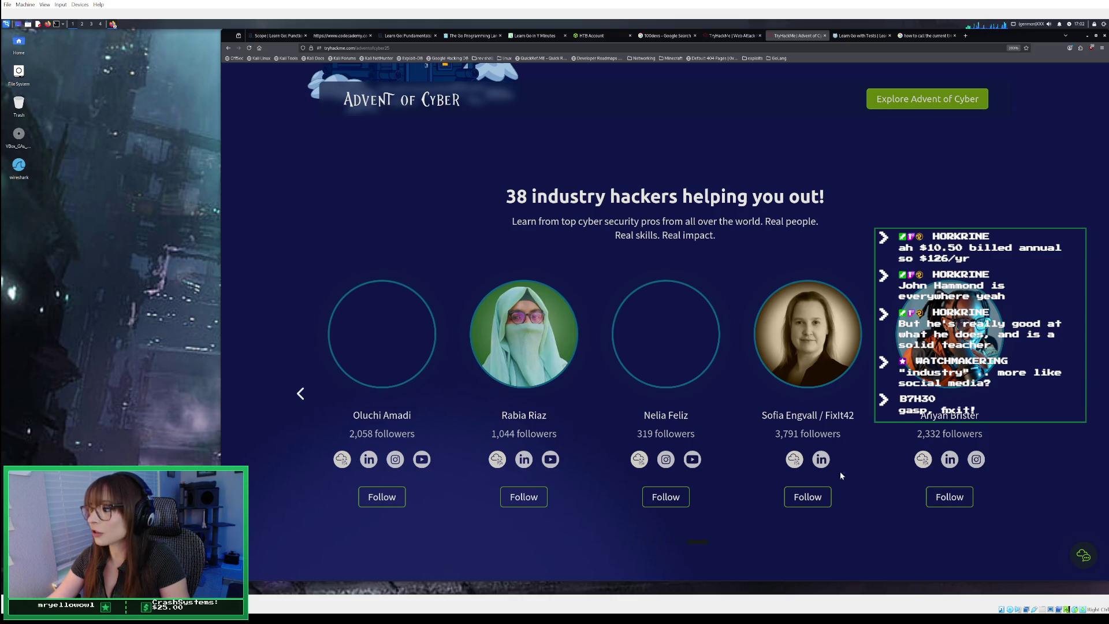
left_click(809, 497)
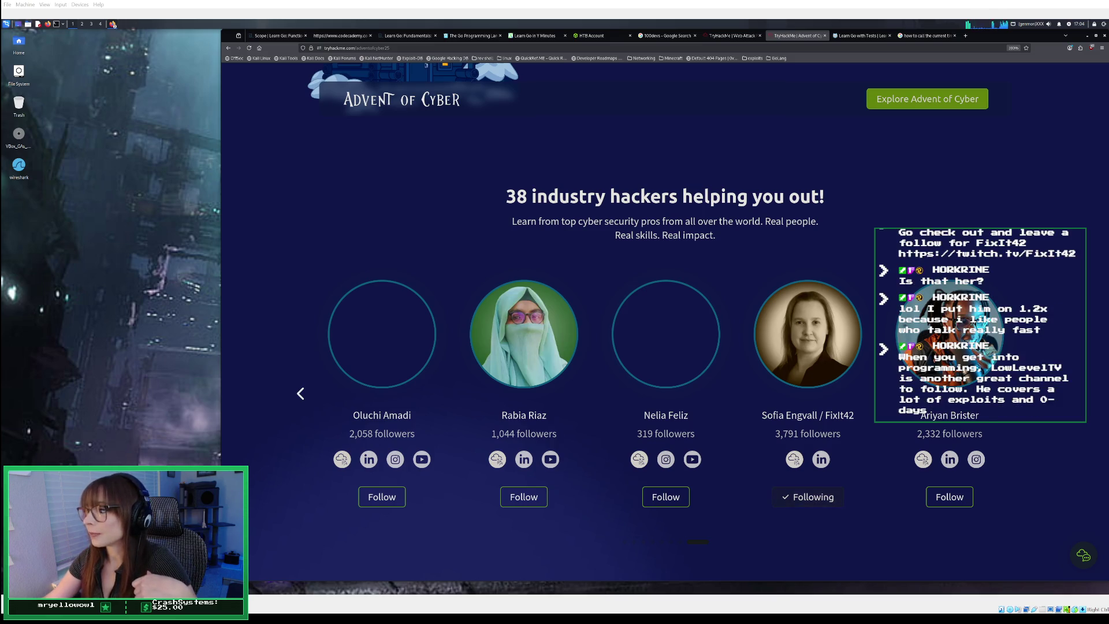
- Return the featured hackers carousel to its first page
left_click(300, 393)
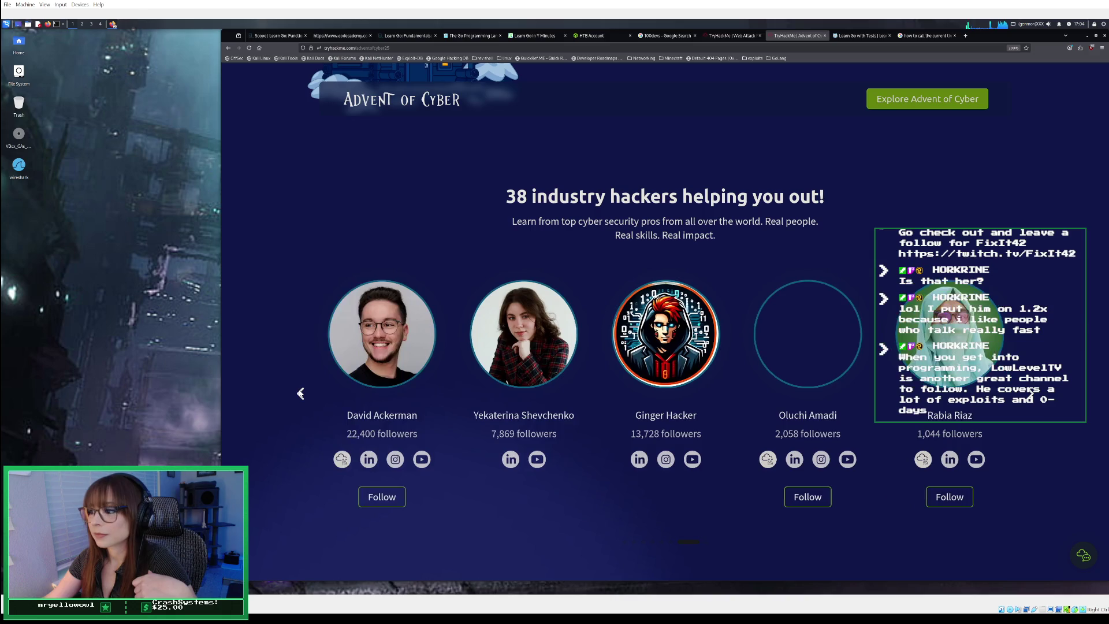
left_click(301, 393)
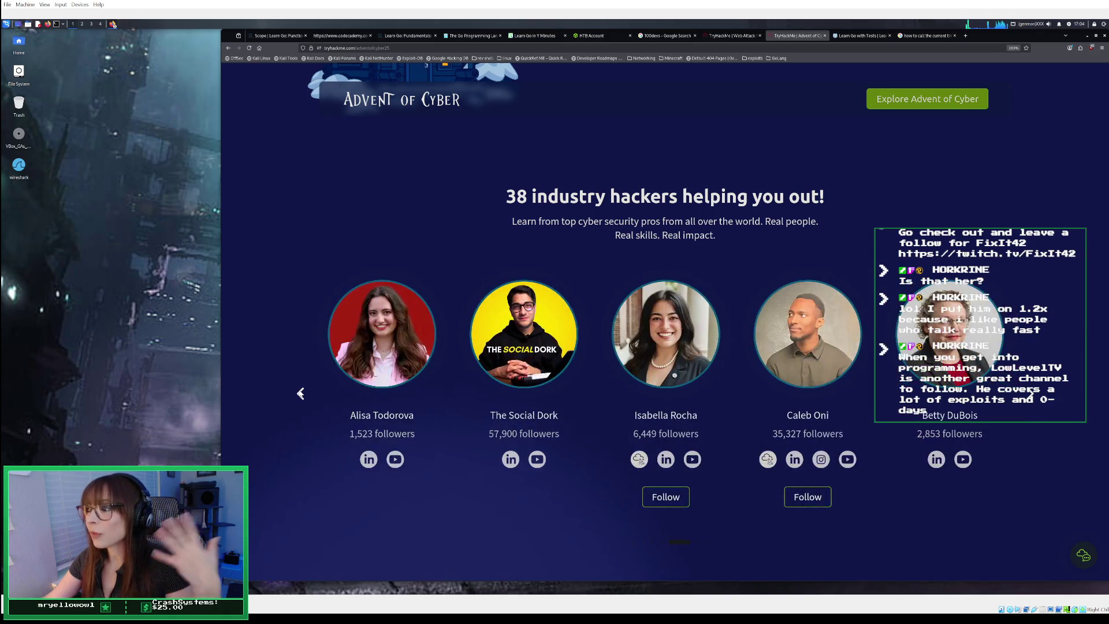
left_click(300, 394)
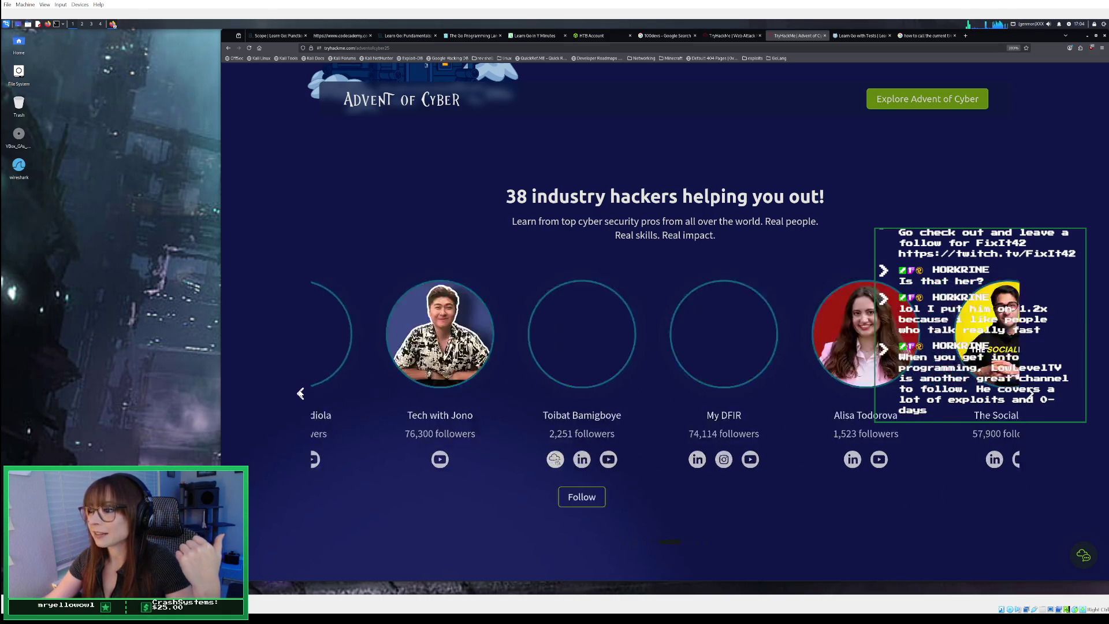
left_click(300, 393)
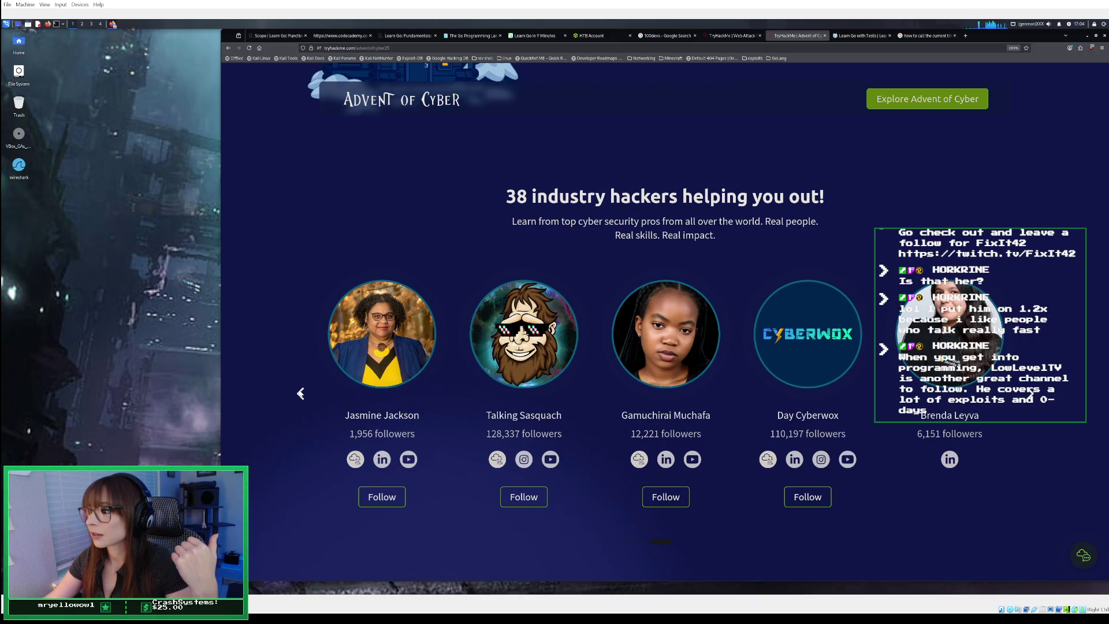
left_click(300, 393)
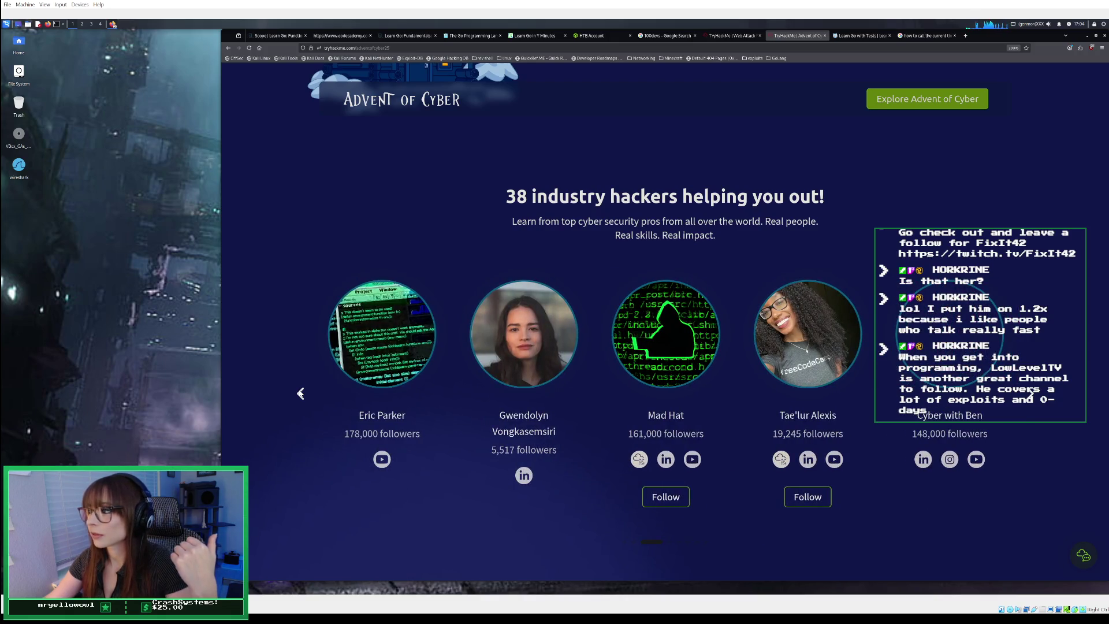
left_click(300, 393)
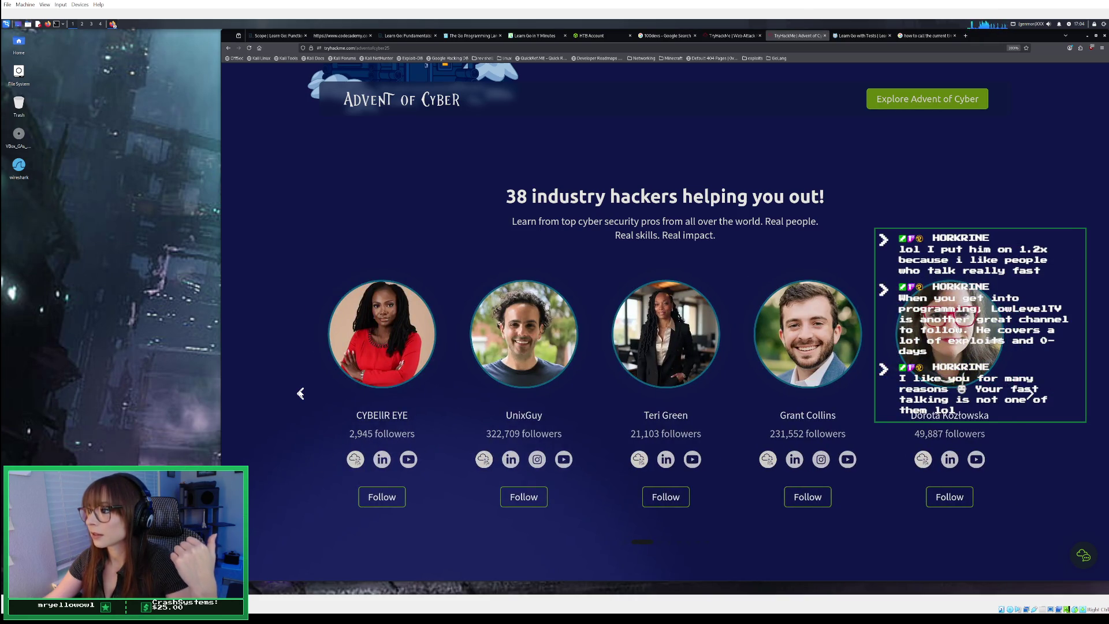
left_click(300, 394)
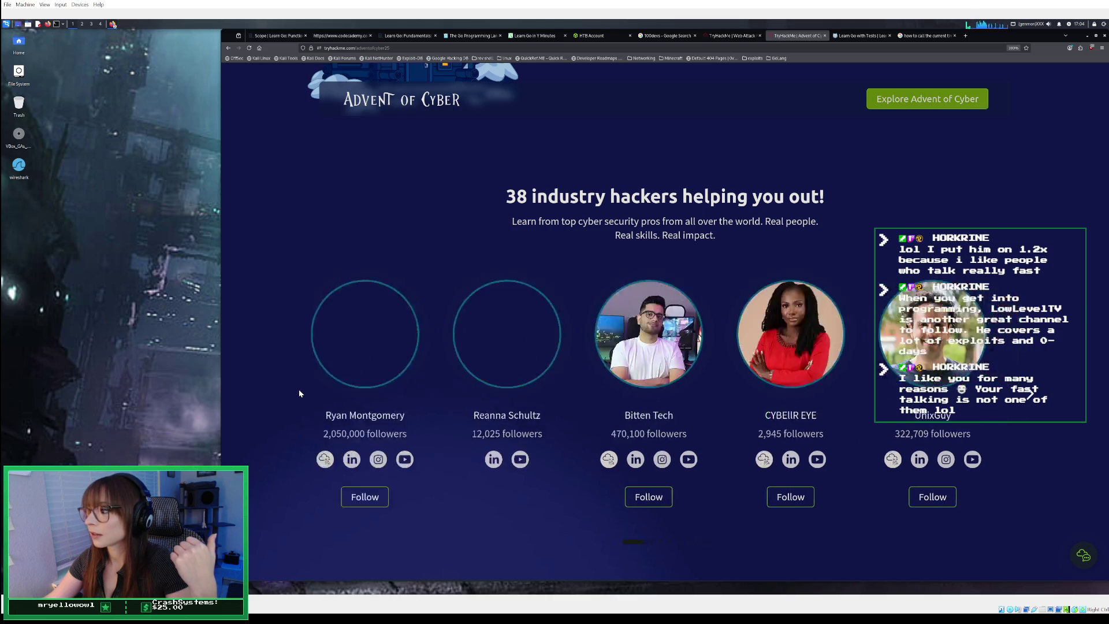
- Follow the hackers with 2,481,400 and 2,050,000 followers, then advance the carousel three pages
left_click(378, 497)
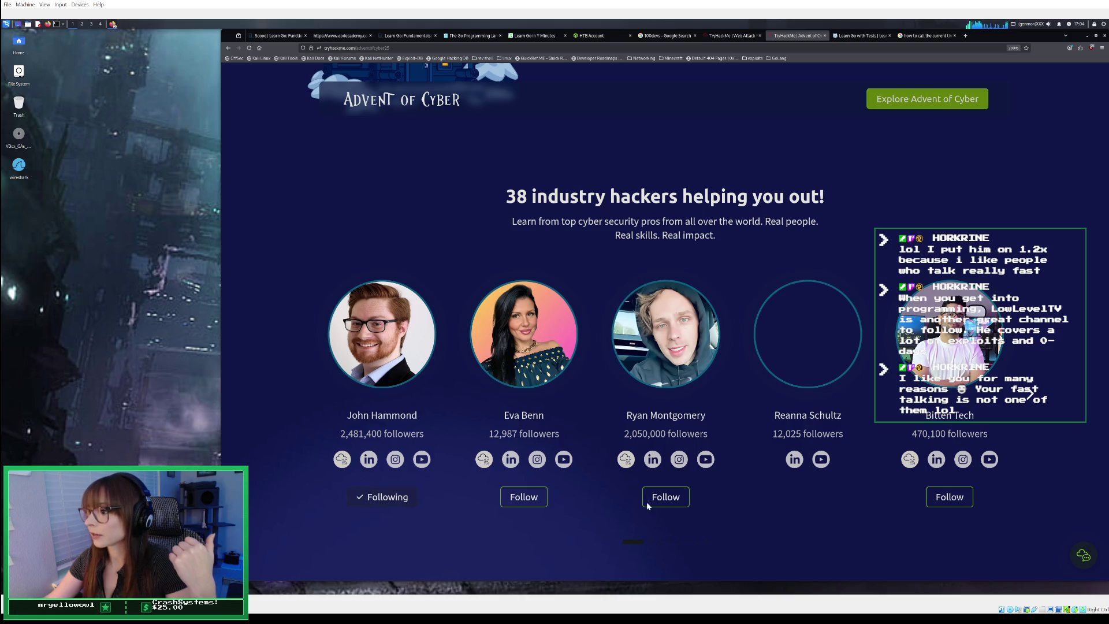
left_click(666, 497)
left_click(1030, 393)
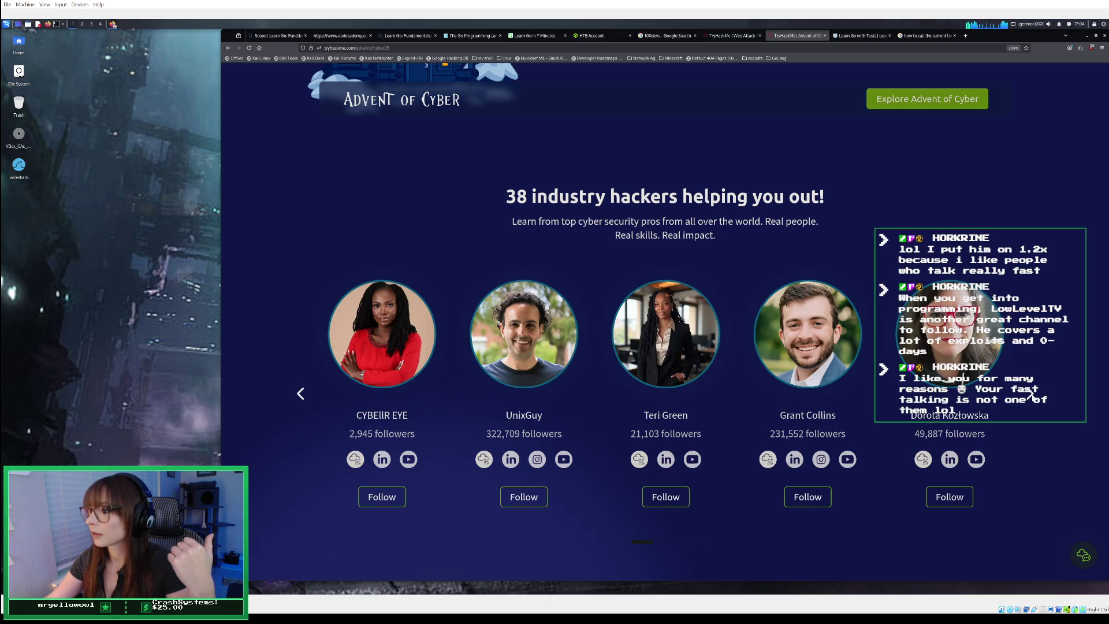
left_click(1030, 394)
left_click(1031, 393)
scroll(1032, 394, "up", 5)
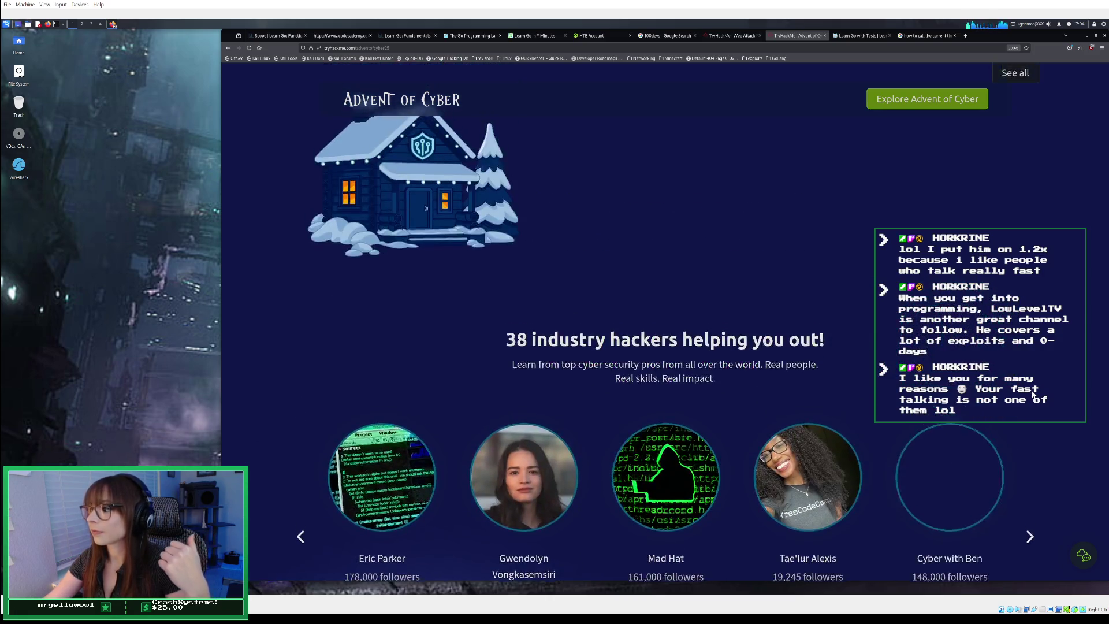
- Switch to the Advent of Cyber task map and scroll down through its days
scroll(1033, 394, "up", 7)
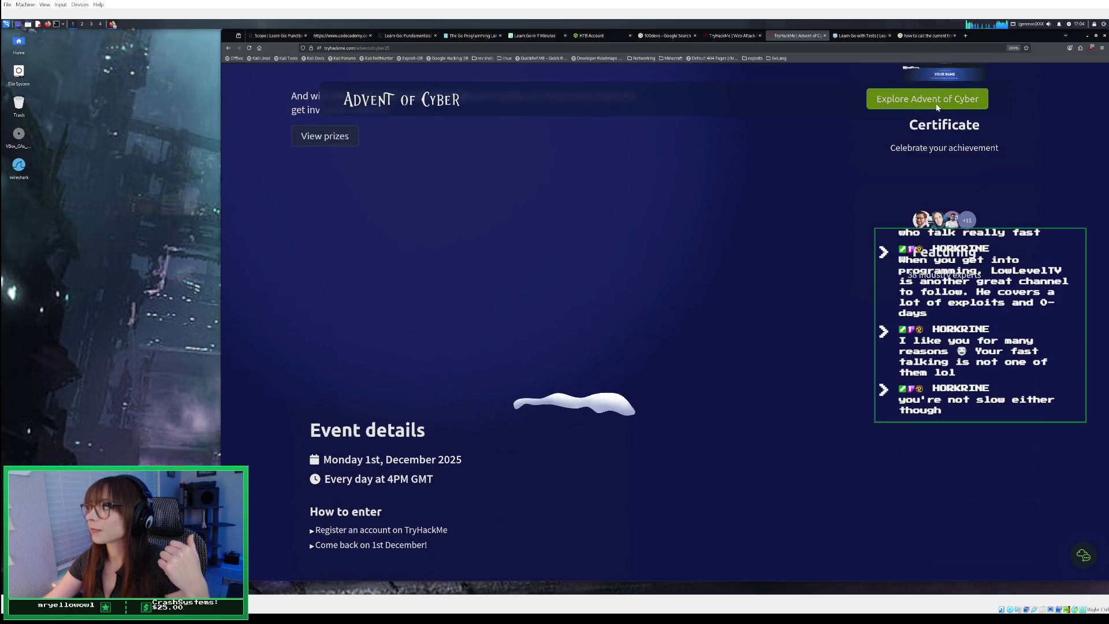
left_click(936, 103)
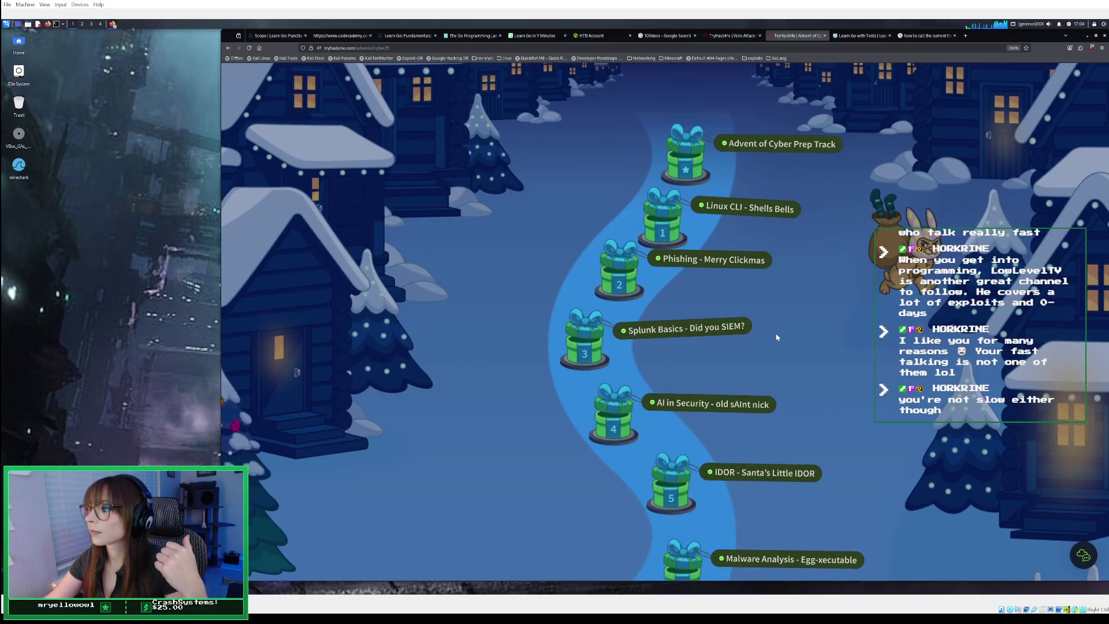
scroll(772, 335, "down", 3)
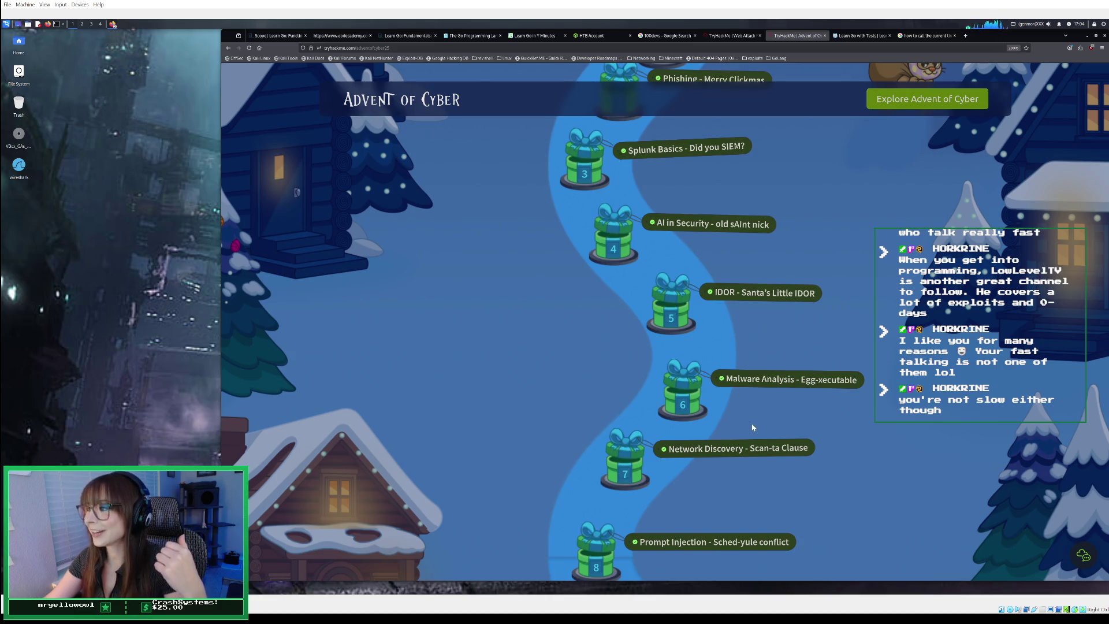
scroll(748, 414, "down", 6)
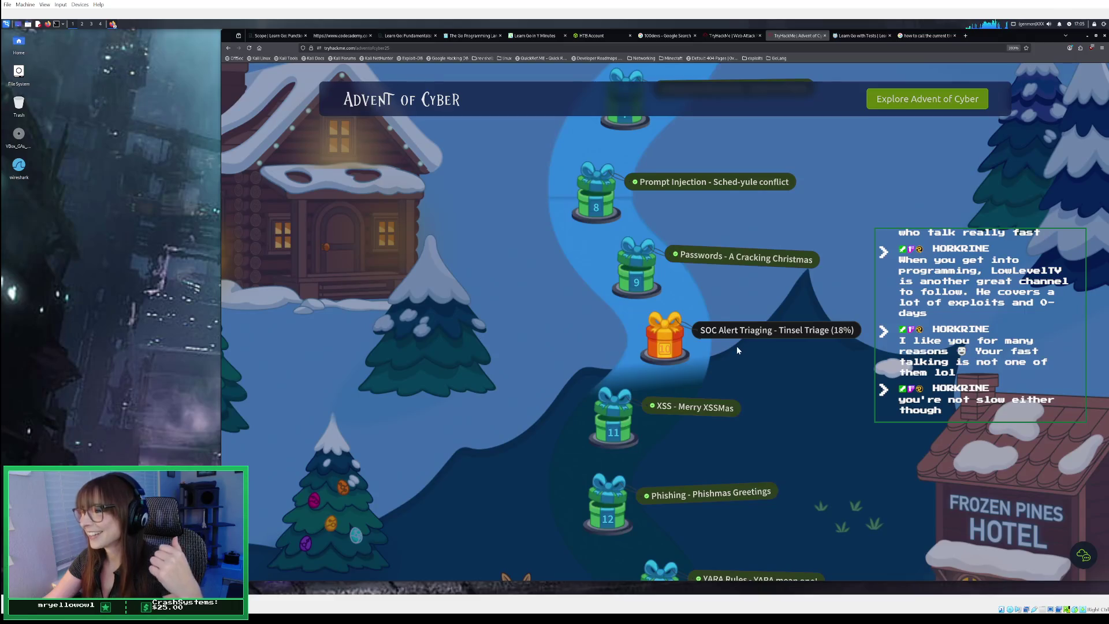
scroll(737, 349, "down", 2)
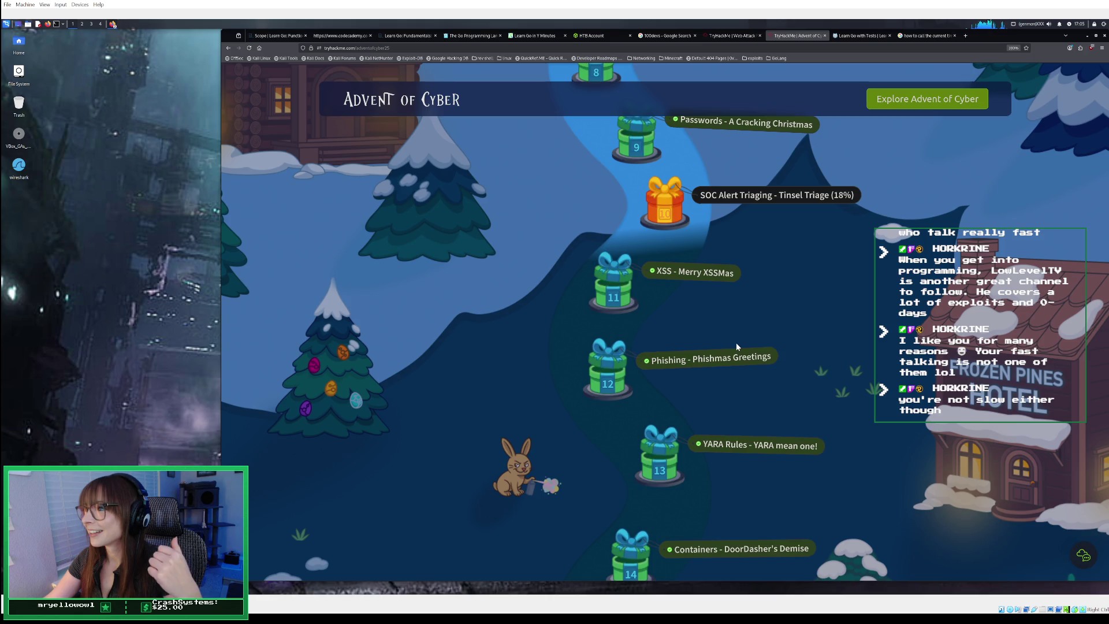
scroll(737, 346, "down", 1)
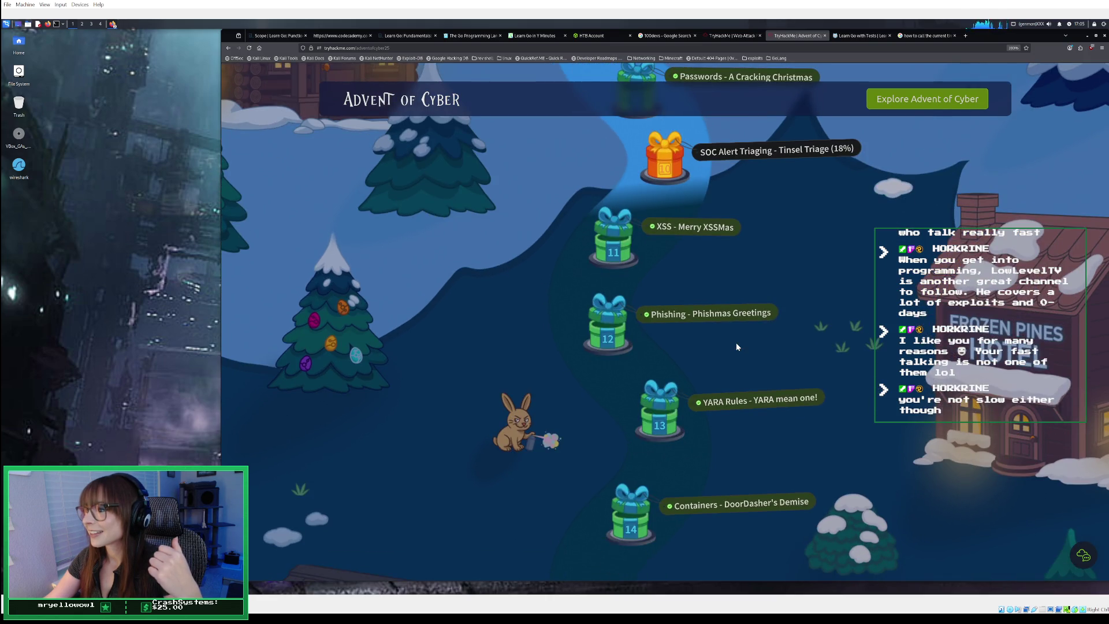
scroll(737, 345, "down", 2)
scroll(736, 347, "down", 2)
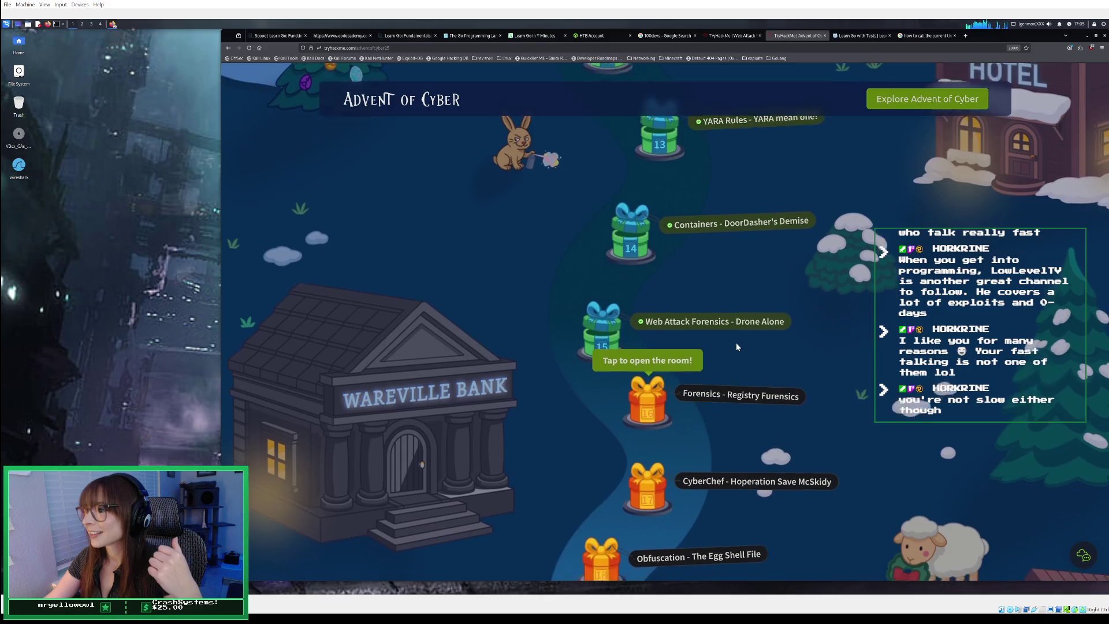
scroll(737, 346, "down", 2)
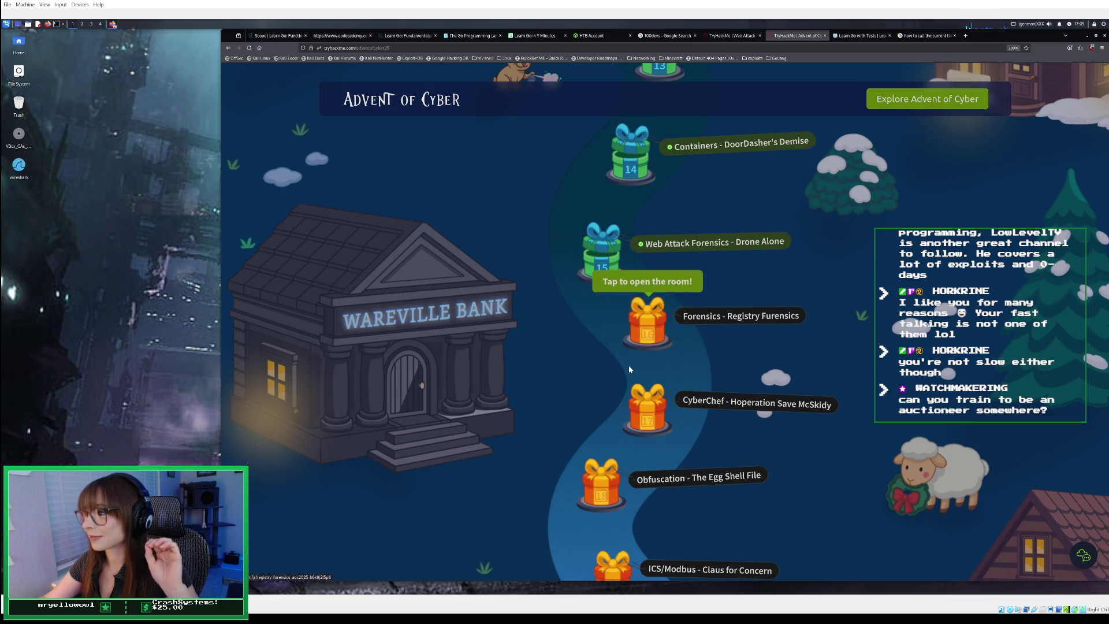
- Open the Day 16 'Forensics - Registry Furensics' room from the task map
scroll(630, 369, "down", 2)
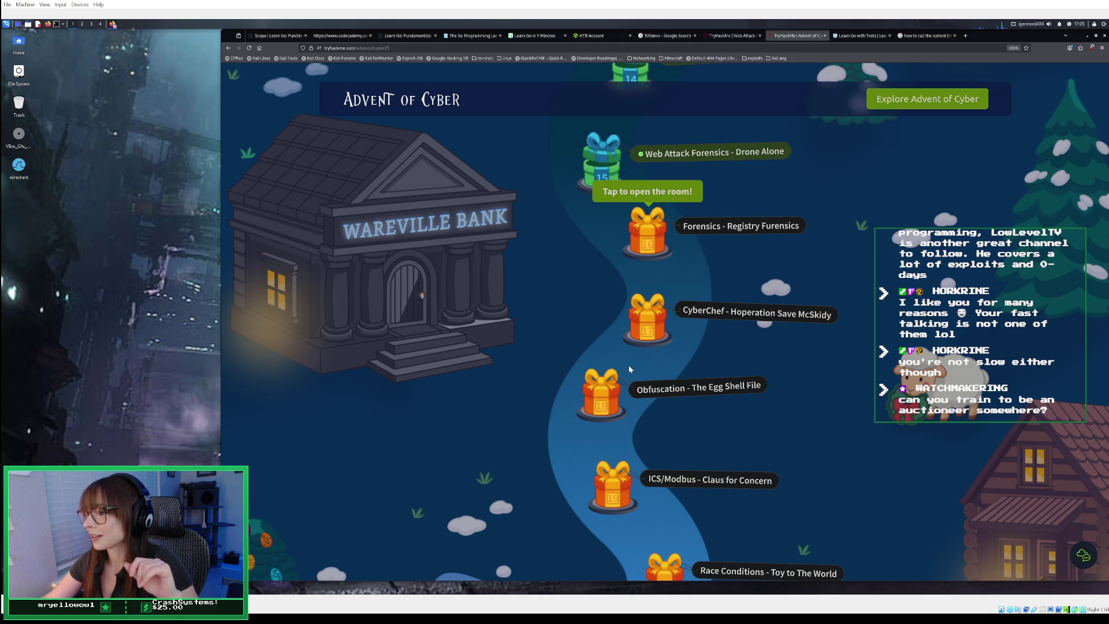
scroll(629, 366, "down", 5)
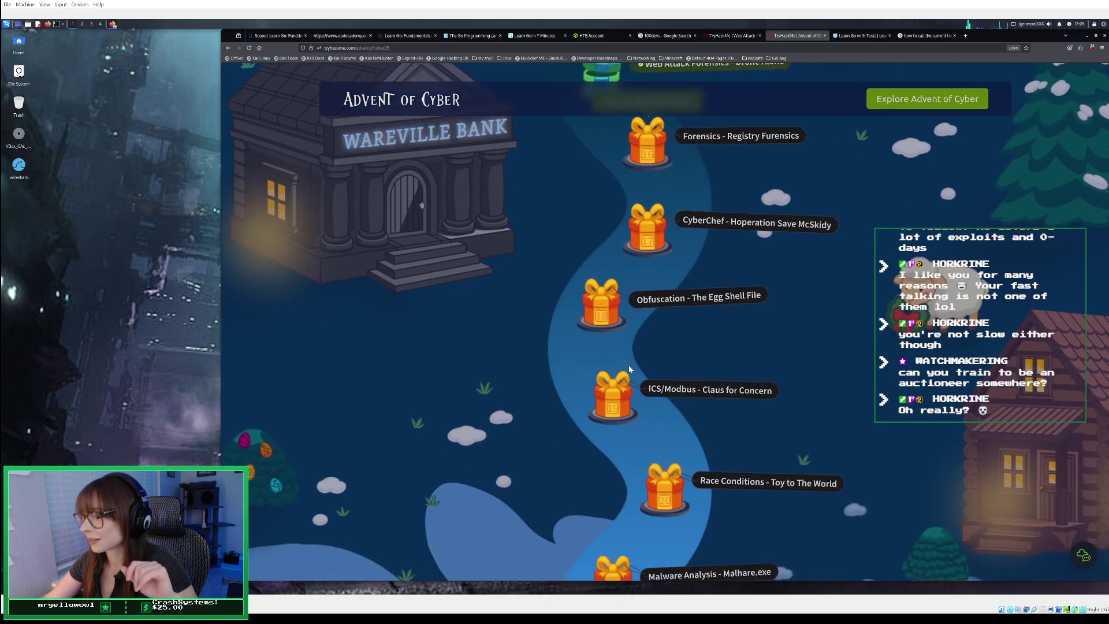
scroll(629, 368, "down", 9)
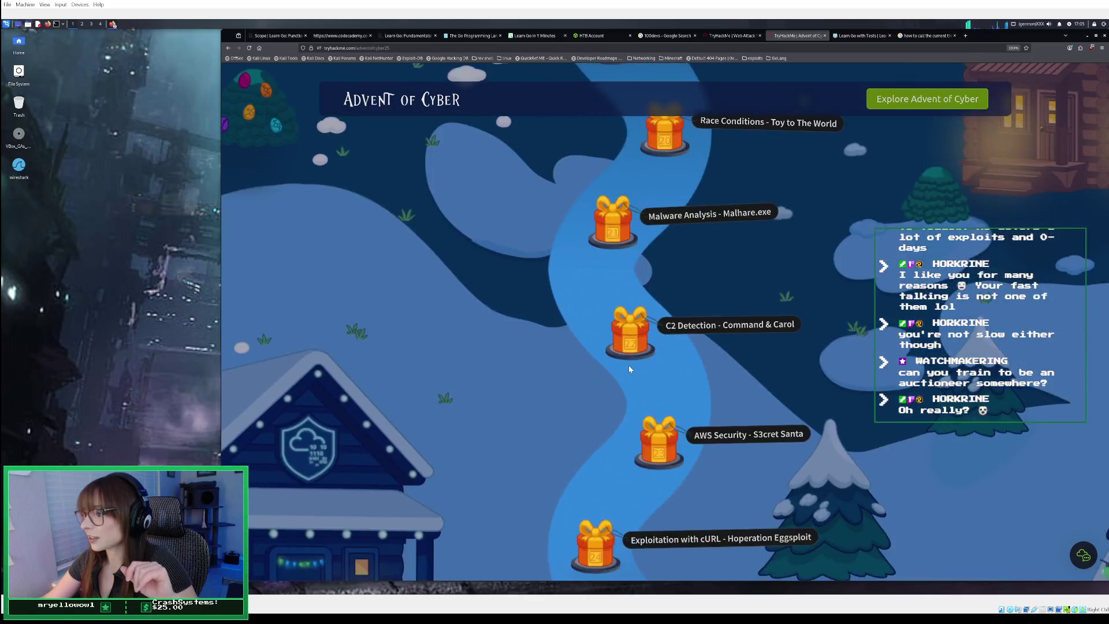
scroll(628, 365, "up", 3)
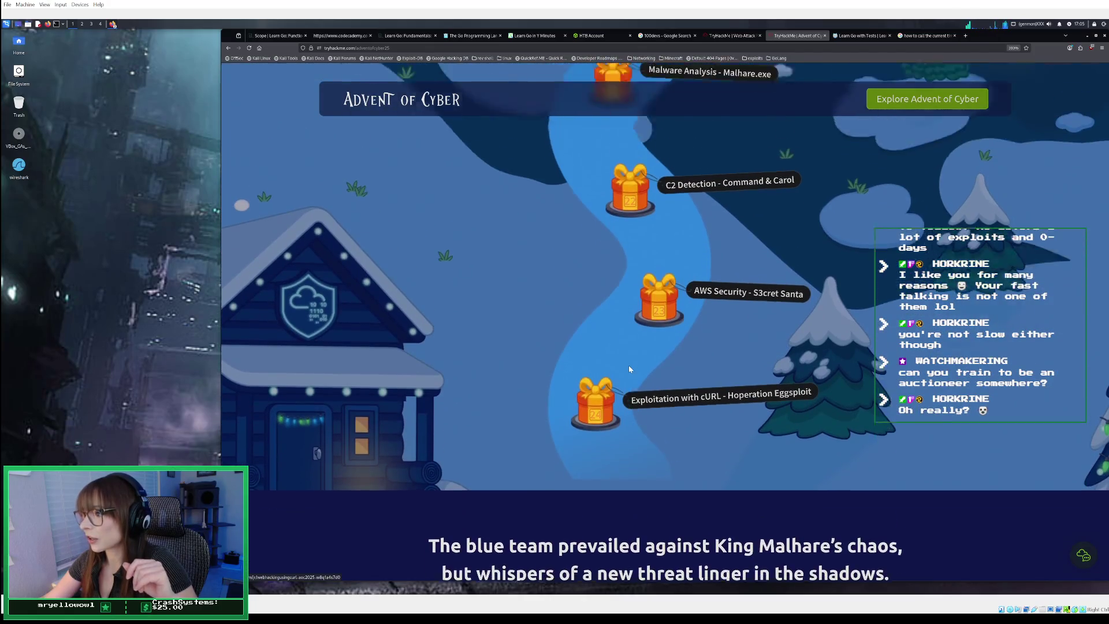
scroll(628, 365, "up", 1)
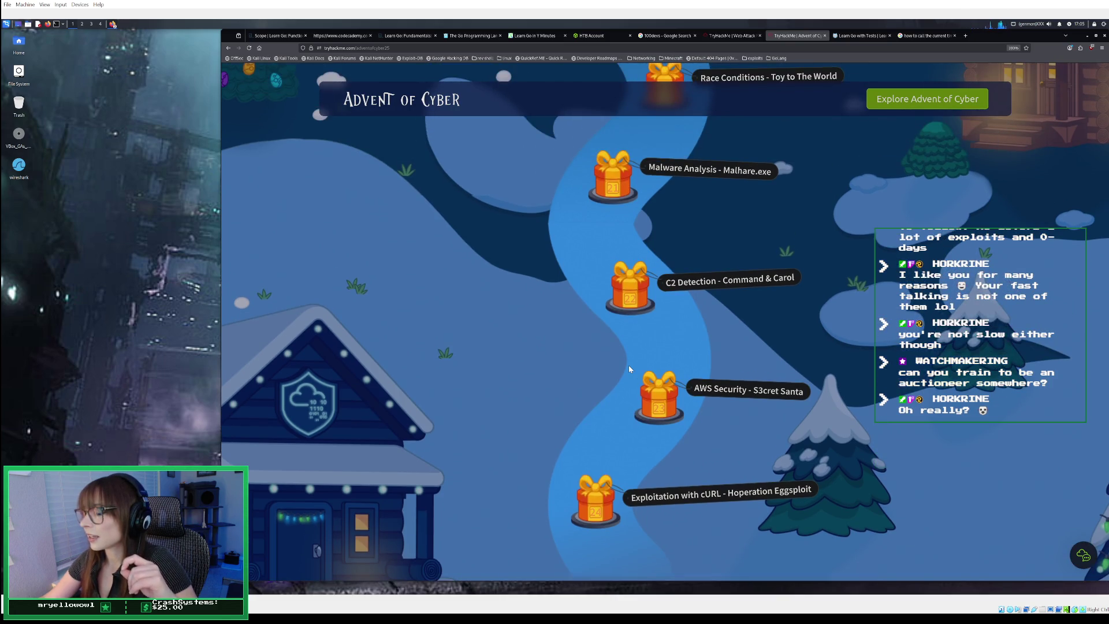
scroll(629, 368, "up", 6)
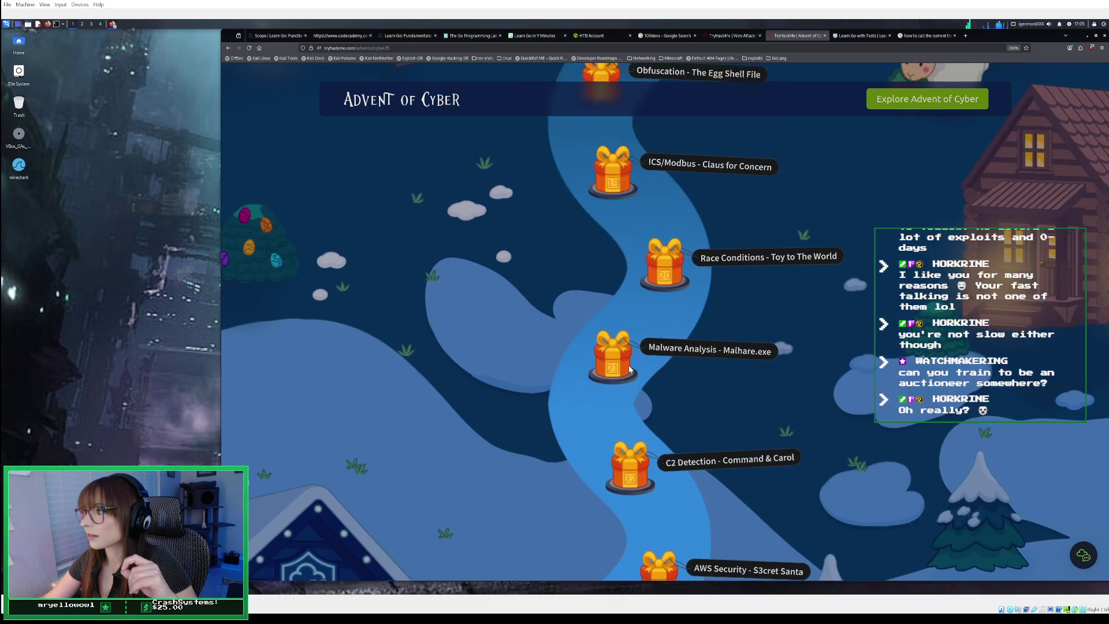
scroll(630, 368, "up", 5)
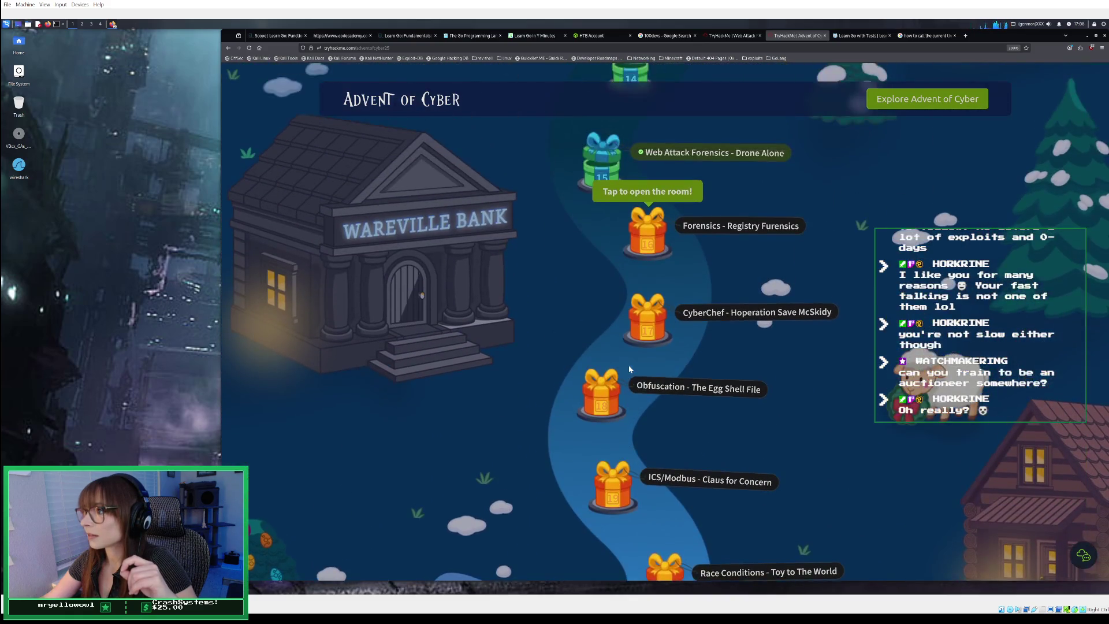
left_click(722, 228)
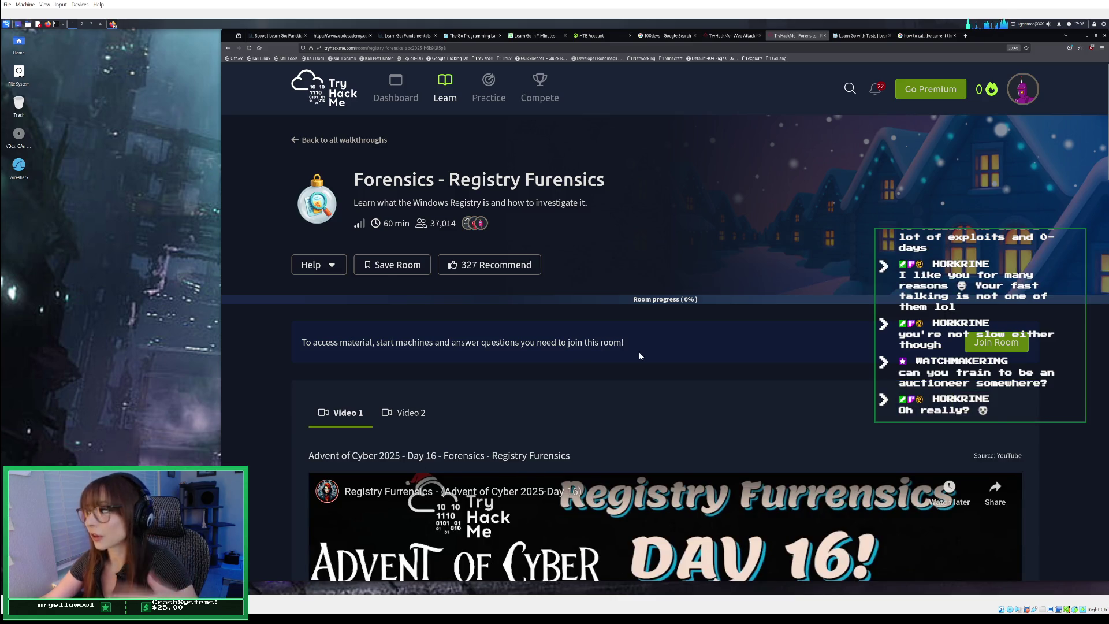
- Go back to the task map and open the Day 17 'CyberChef - Hoperation Save McSkidy' room
scroll(795, 335, "down", 5)
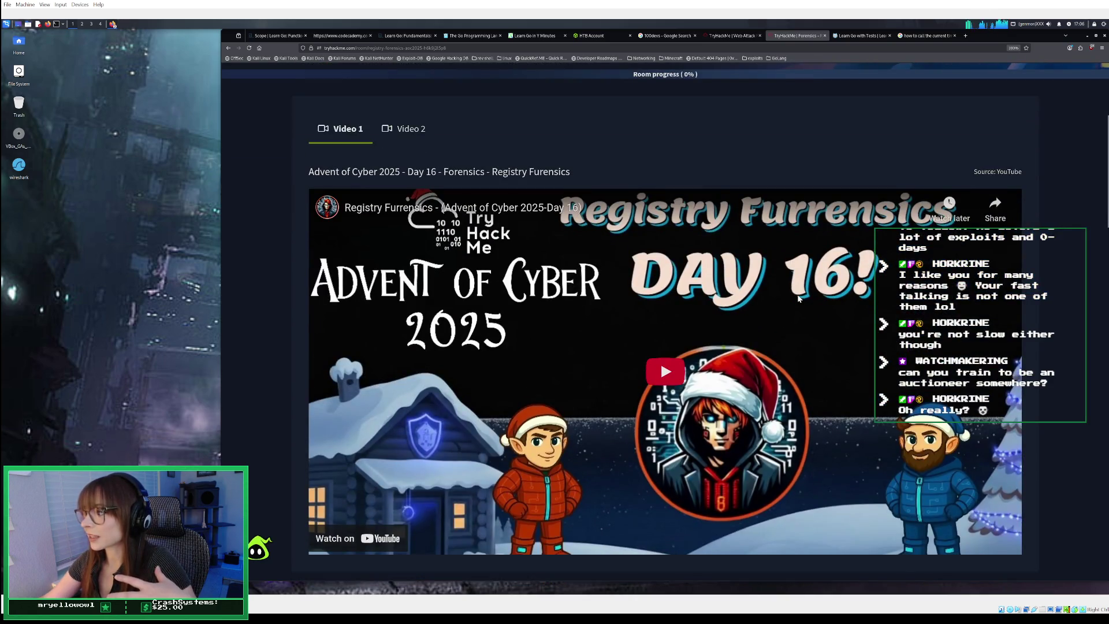
left_click(228, 48)
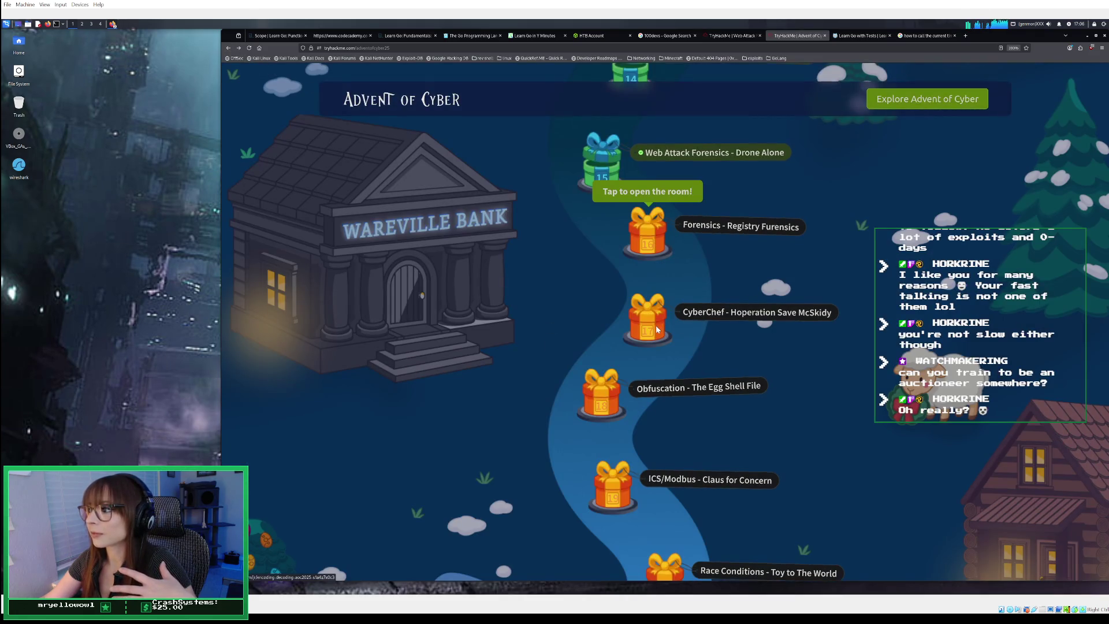
left_click(655, 326)
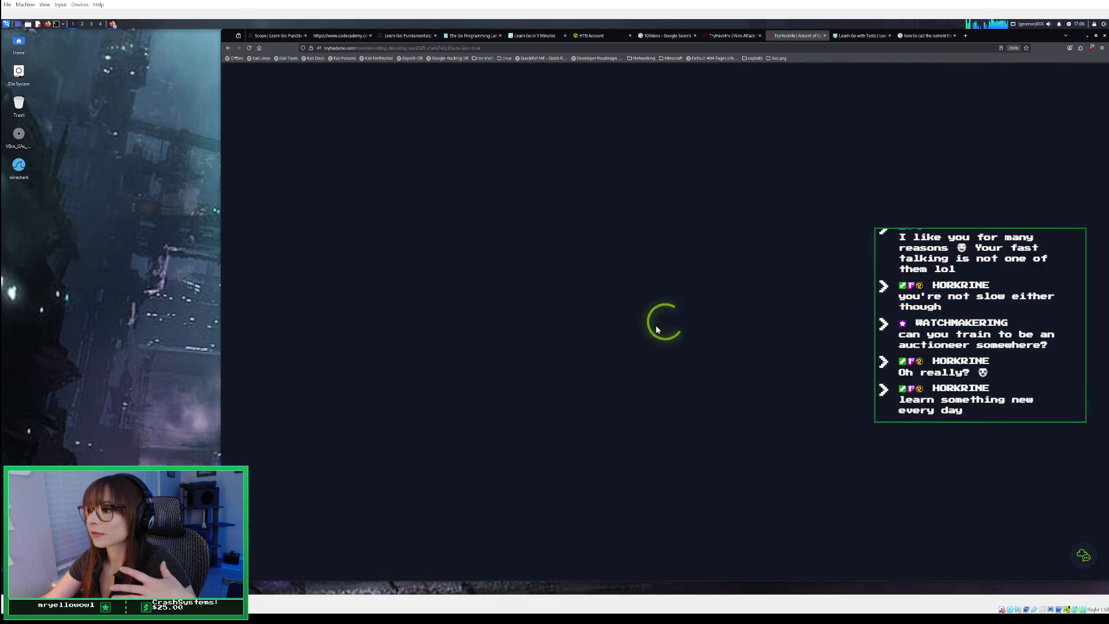
scroll(643, 338, "down", 3)
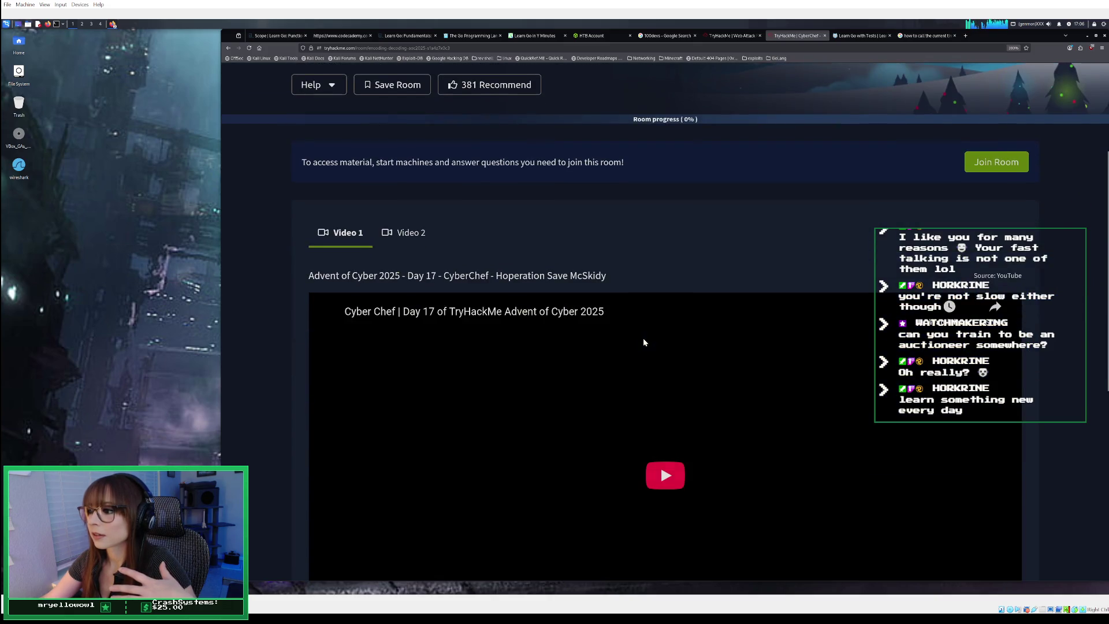
scroll(644, 342, "down", 2)
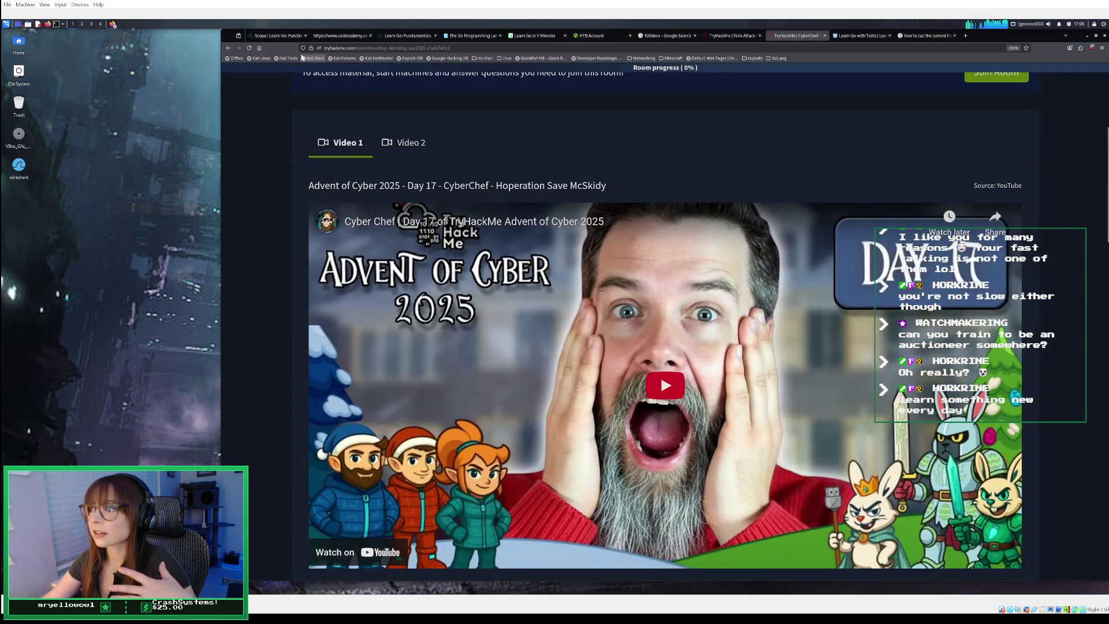
left_click(228, 48)
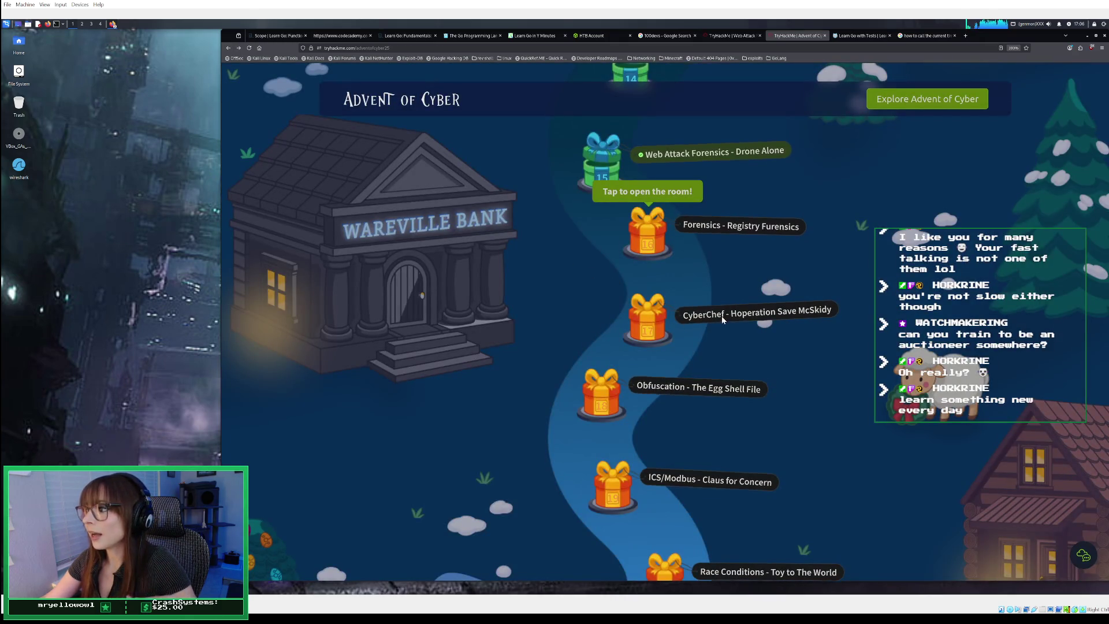
left_click(712, 319)
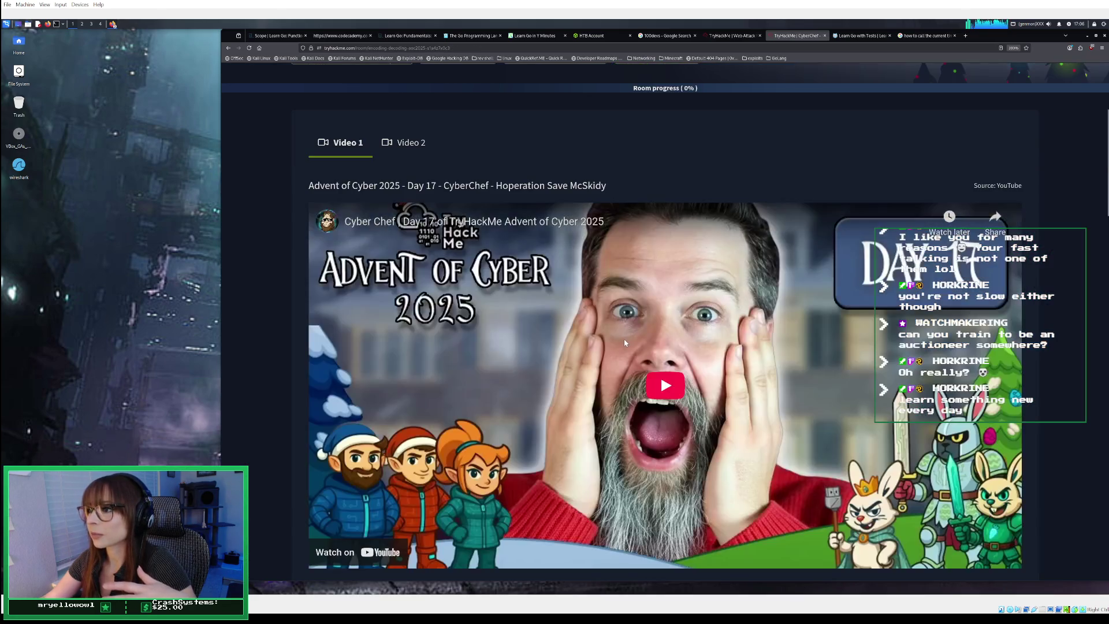
scroll(625, 343, "down", 3)
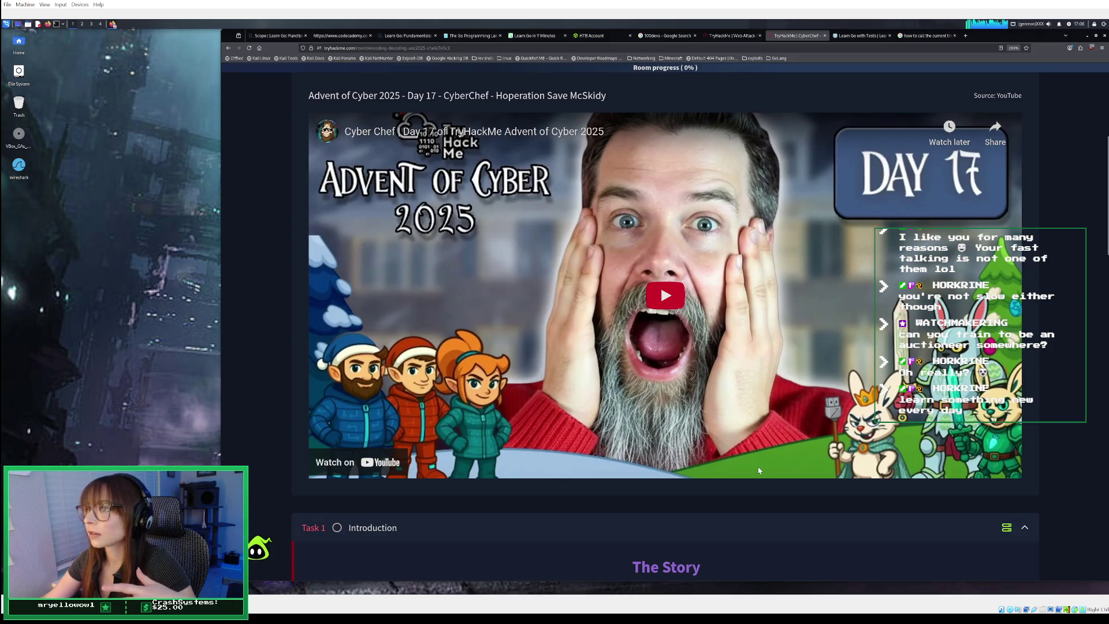
scroll(759, 471, "up", 1)
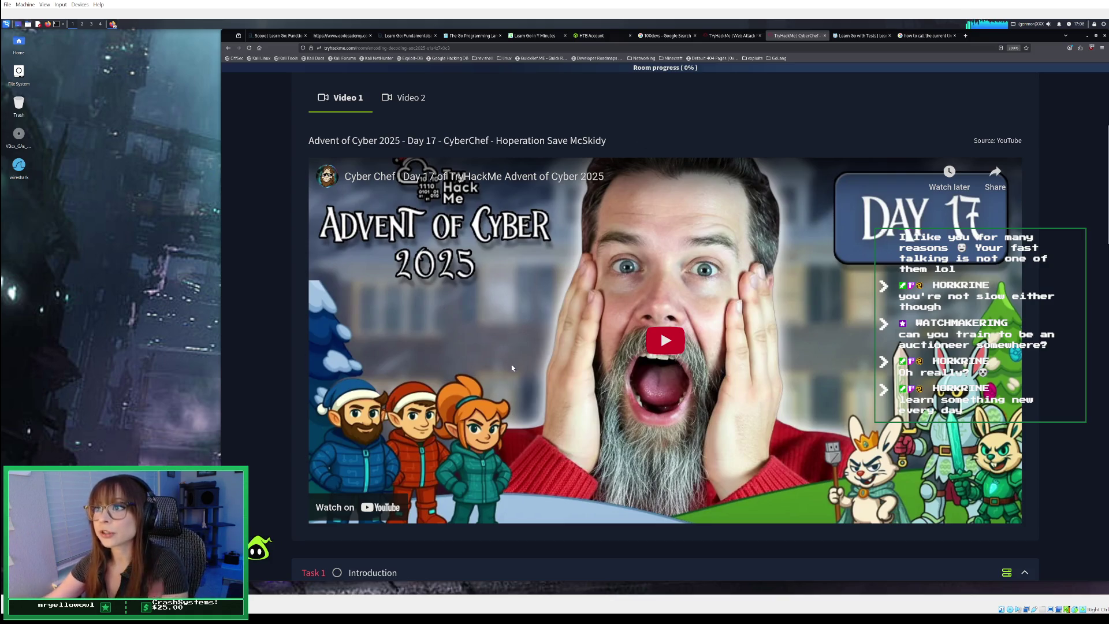
scroll(512, 371, "down", 5)
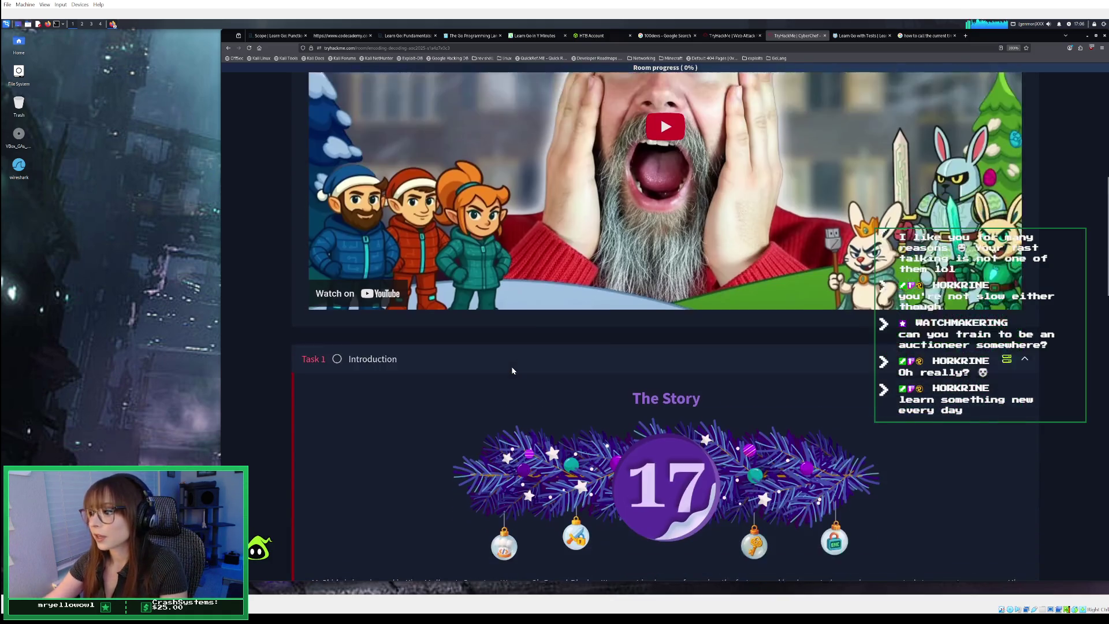
scroll(511, 371, "down", 5)
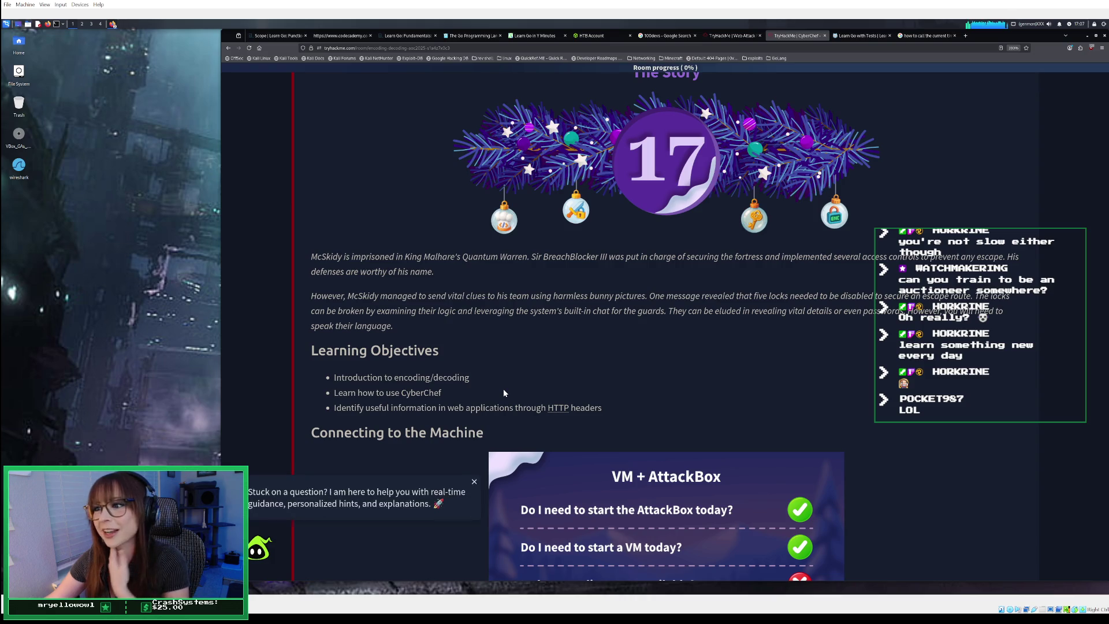
- Close the help-bot bubble and read through the Connecting to the Machine section
left_click(474, 482)
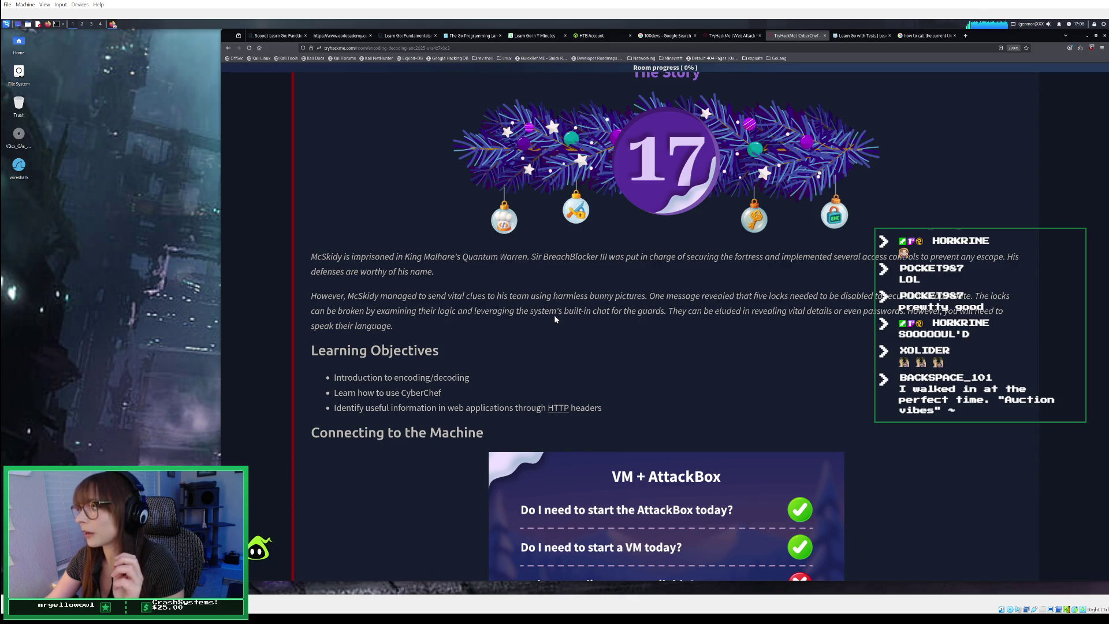
scroll(554, 318, "down", 1)
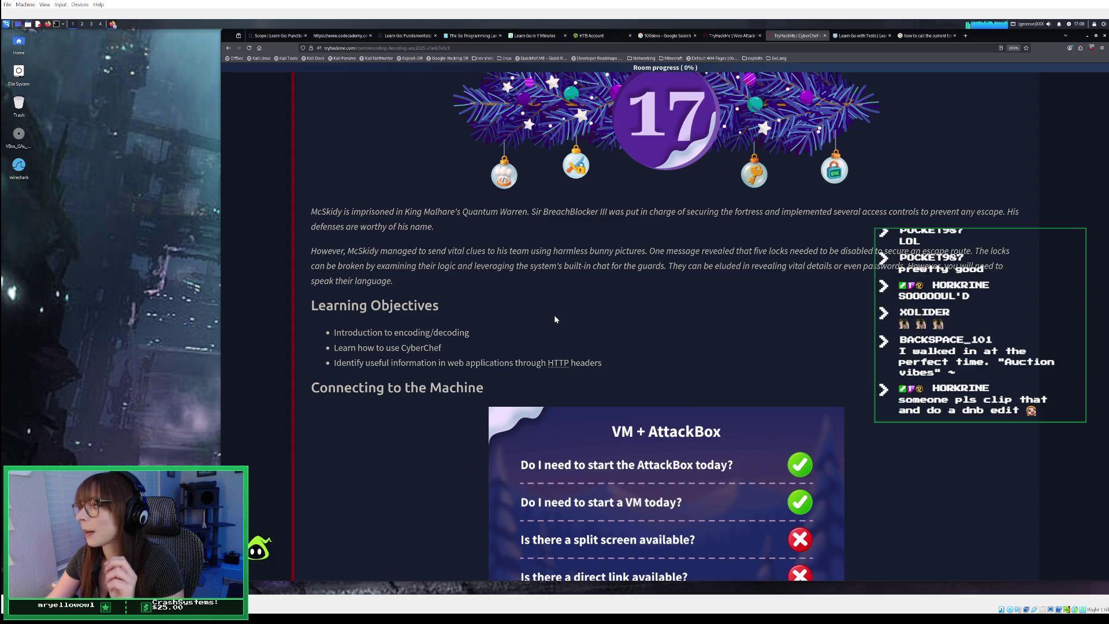
scroll(549, 317, "down", 2)
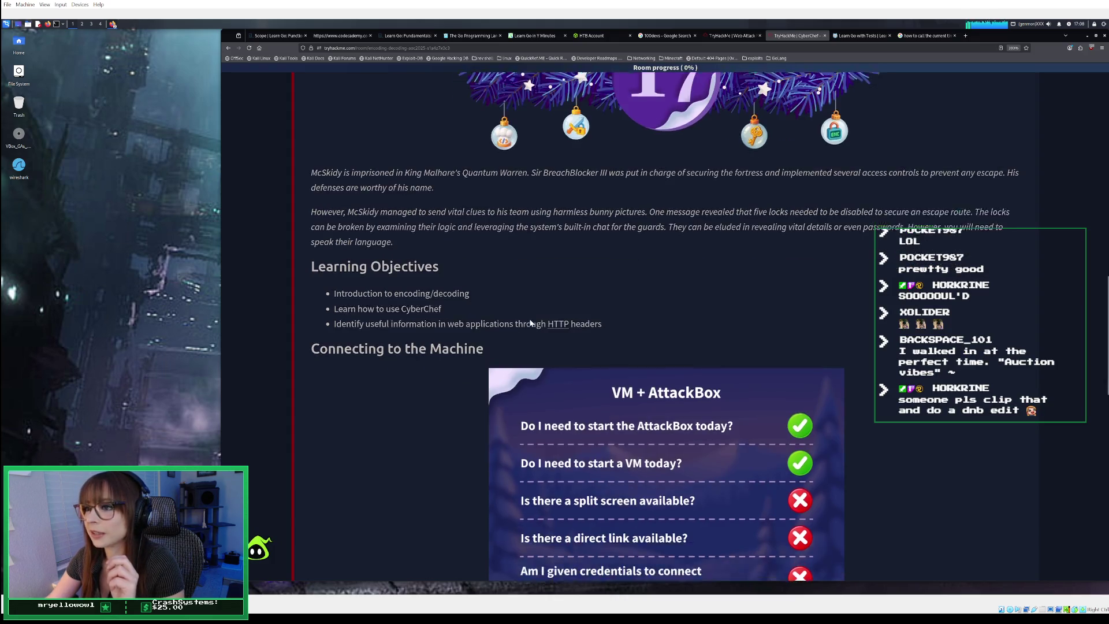
scroll(422, 300, "down", 3)
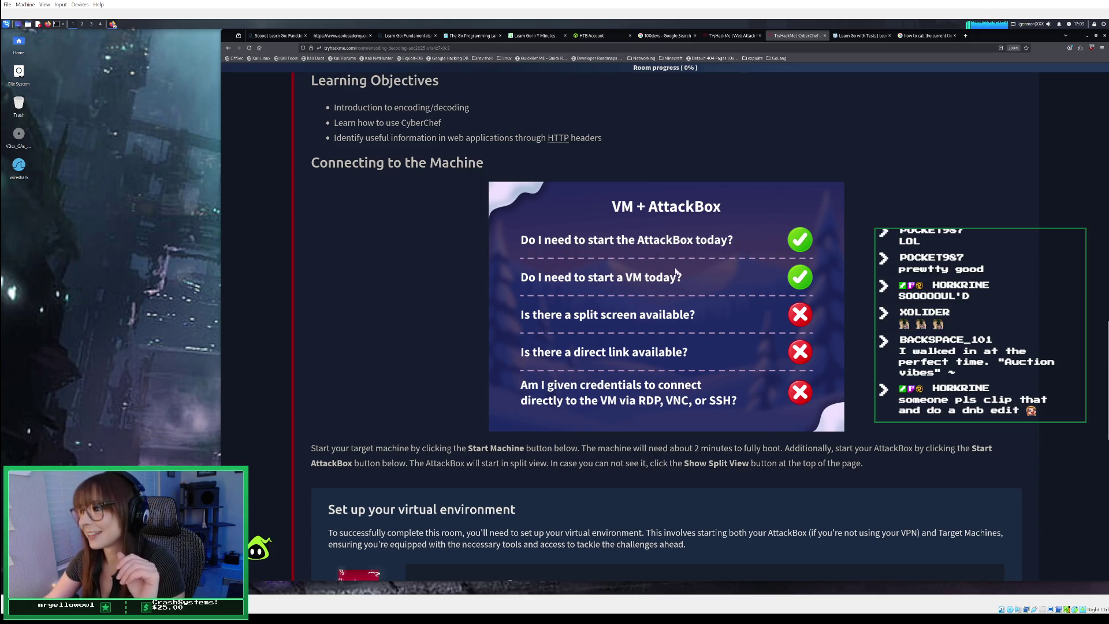
- Start the target machine from 'Set up your virtual environment', then start the AttackBox
scroll(675, 295, "down", 1)
scroll(675, 301, "down", 3)
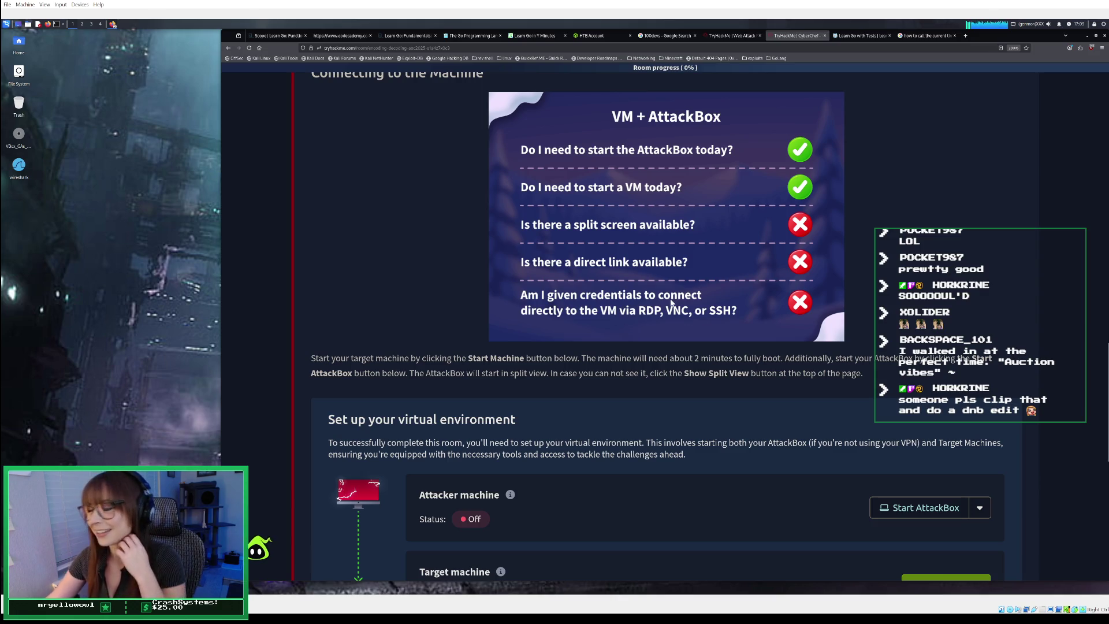
scroll(671, 301, "down", 2)
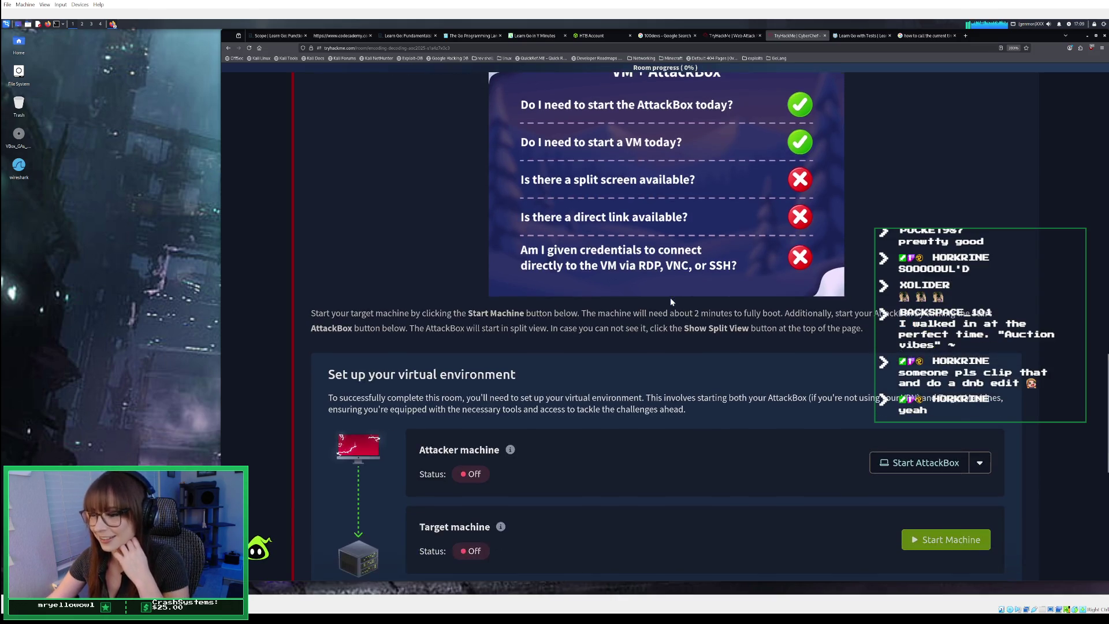
scroll(671, 301, "down", 2)
scroll(671, 301, "down", 1)
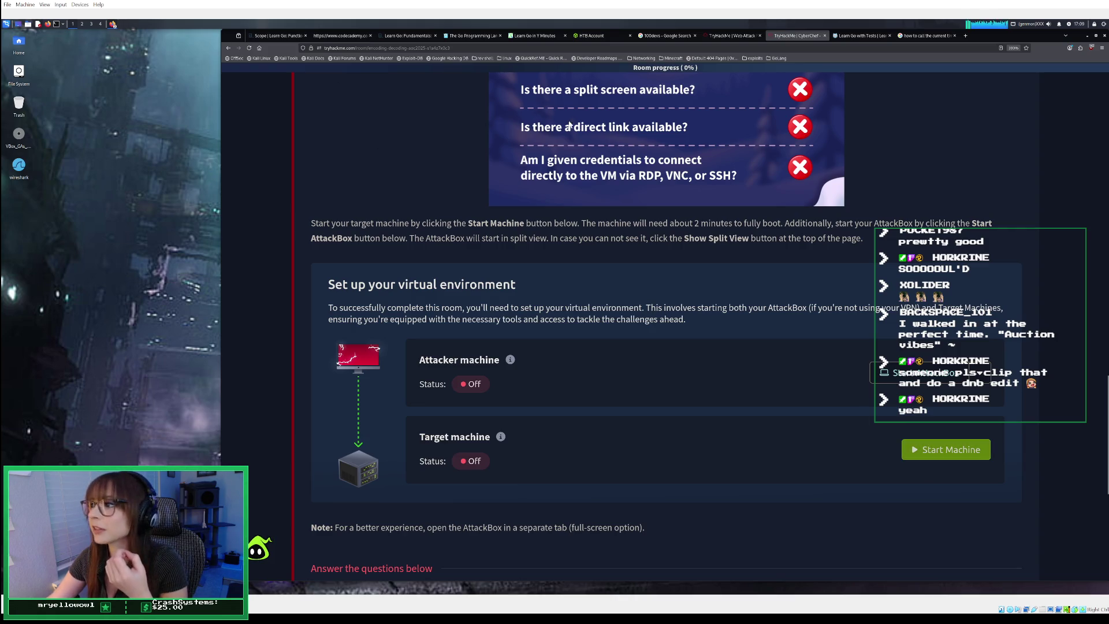
scroll(556, 124, "up", 2)
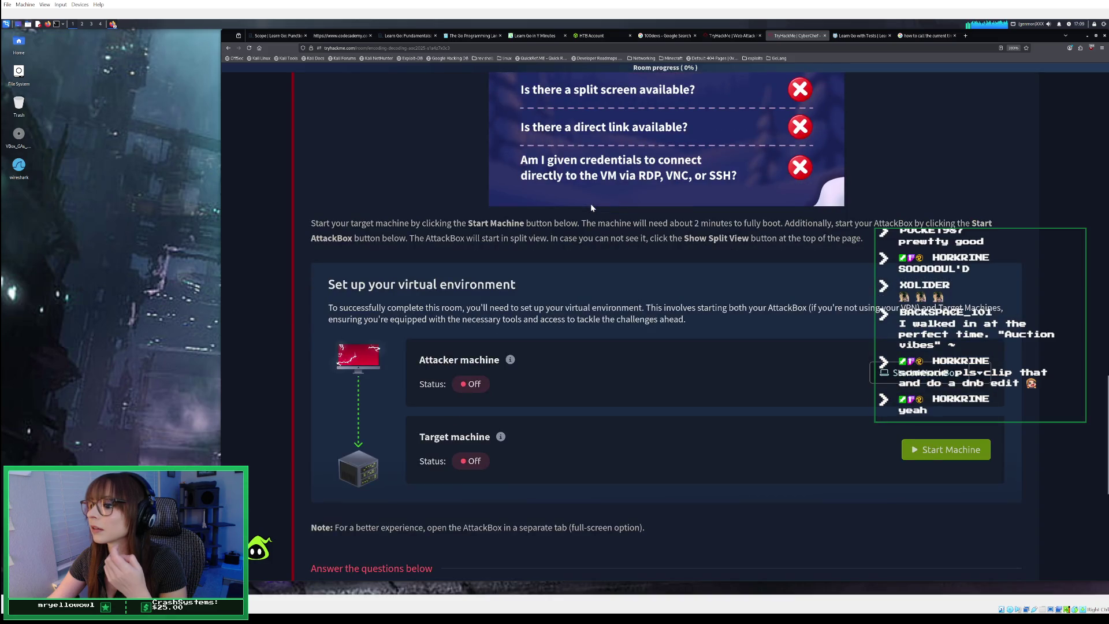
scroll(591, 206, "down", 3)
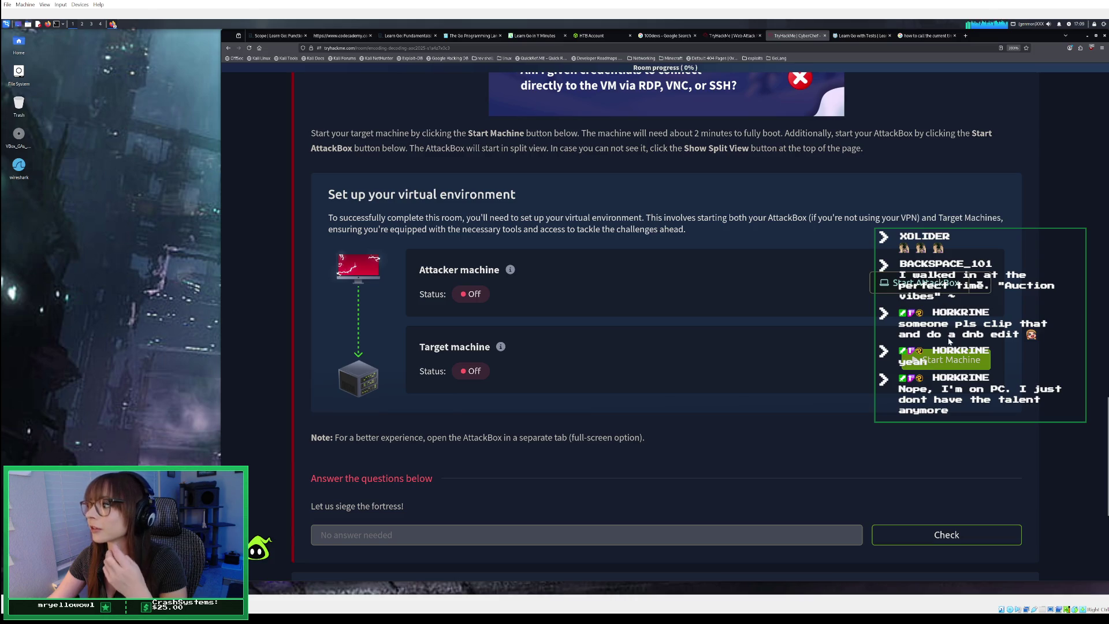
left_click(947, 360)
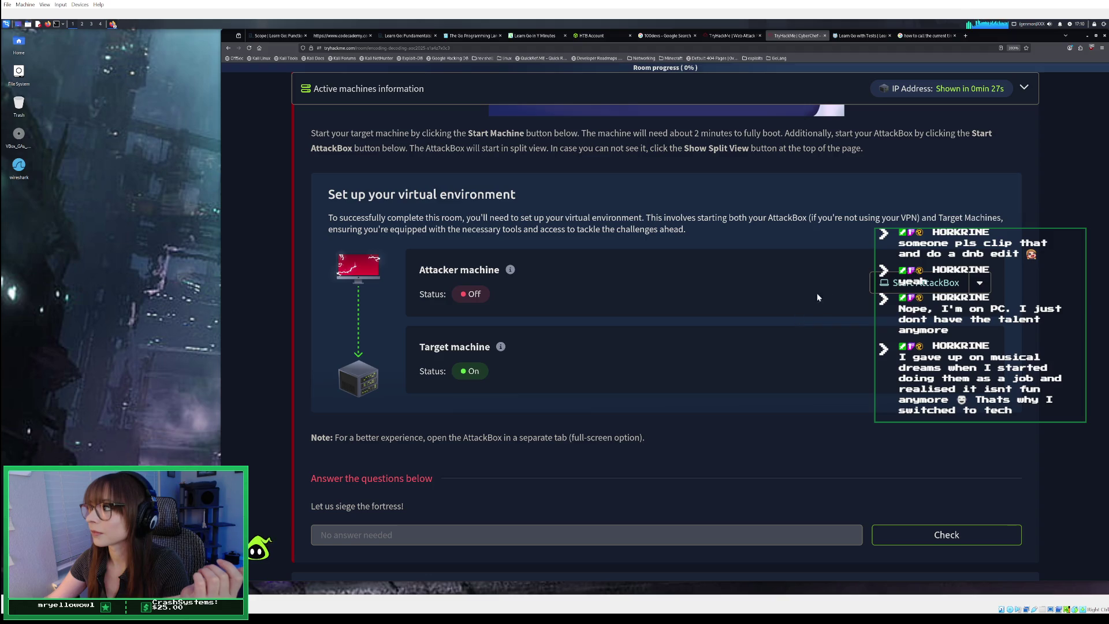
left_click(888, 286)
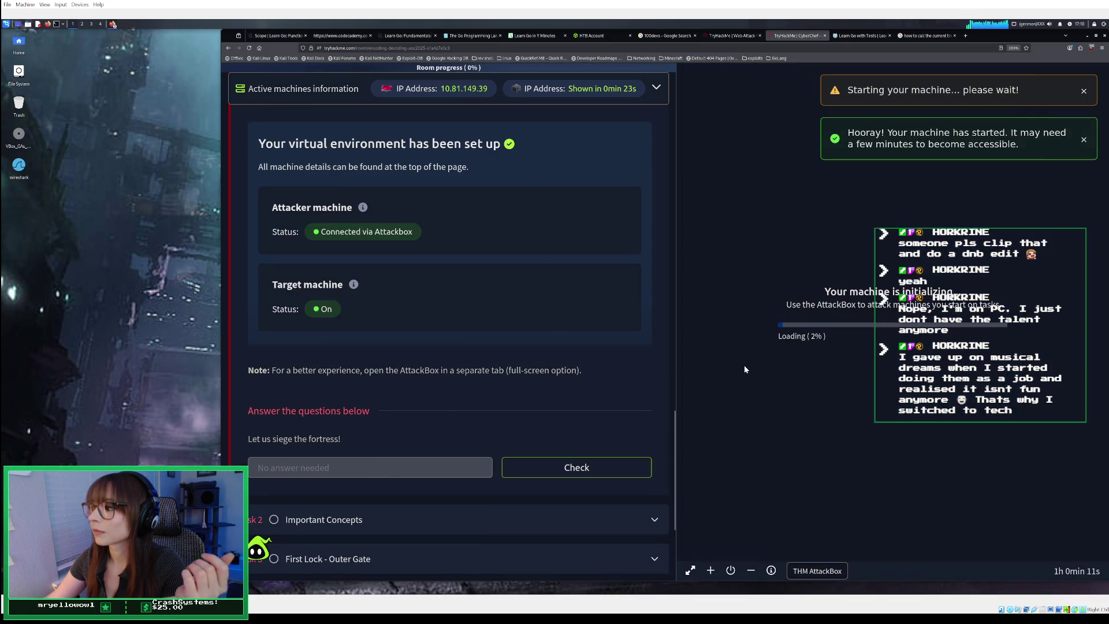
- Submit Task 1's no-answer-needed question, reaching 10% progress, and expand Task 2 Important Concepts
left_click(574, 464)
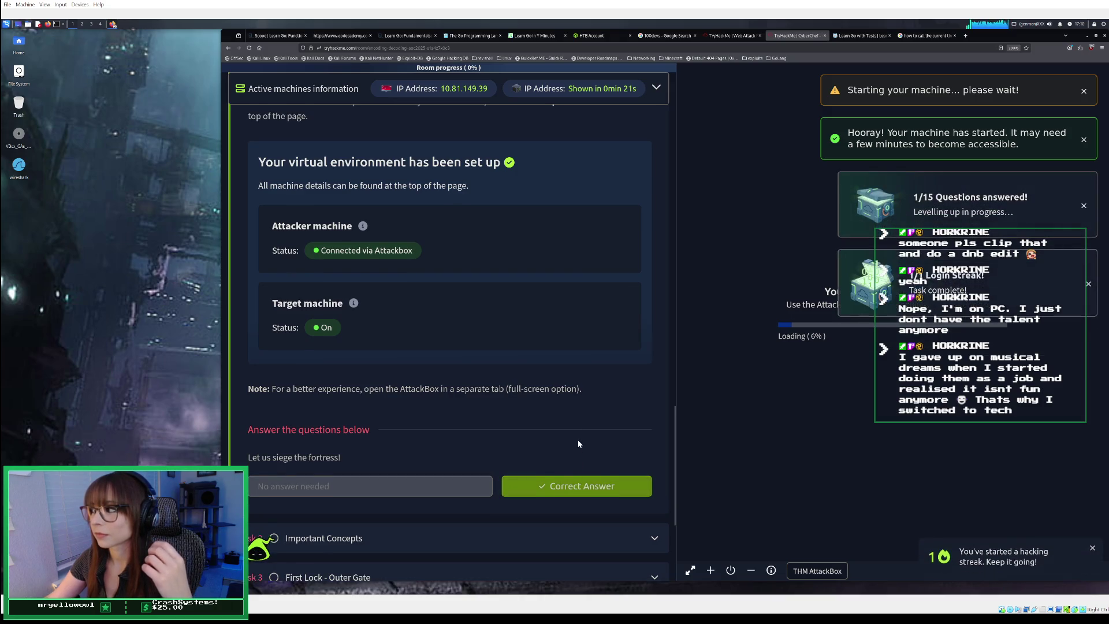
scroll(577, 443, "down", 2)
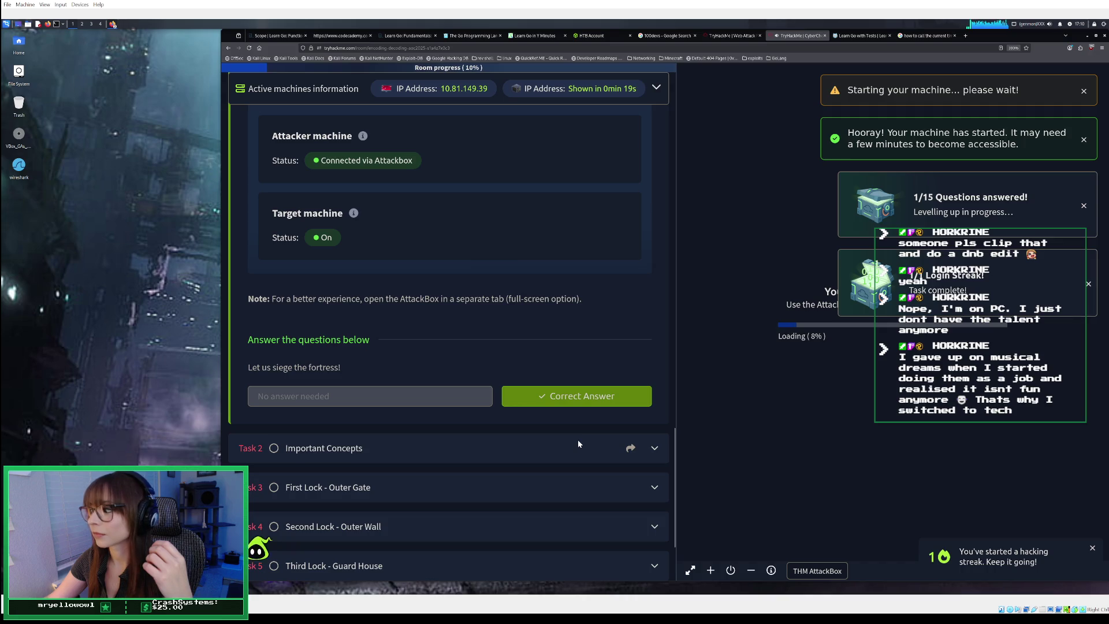
left_click(578, 443)
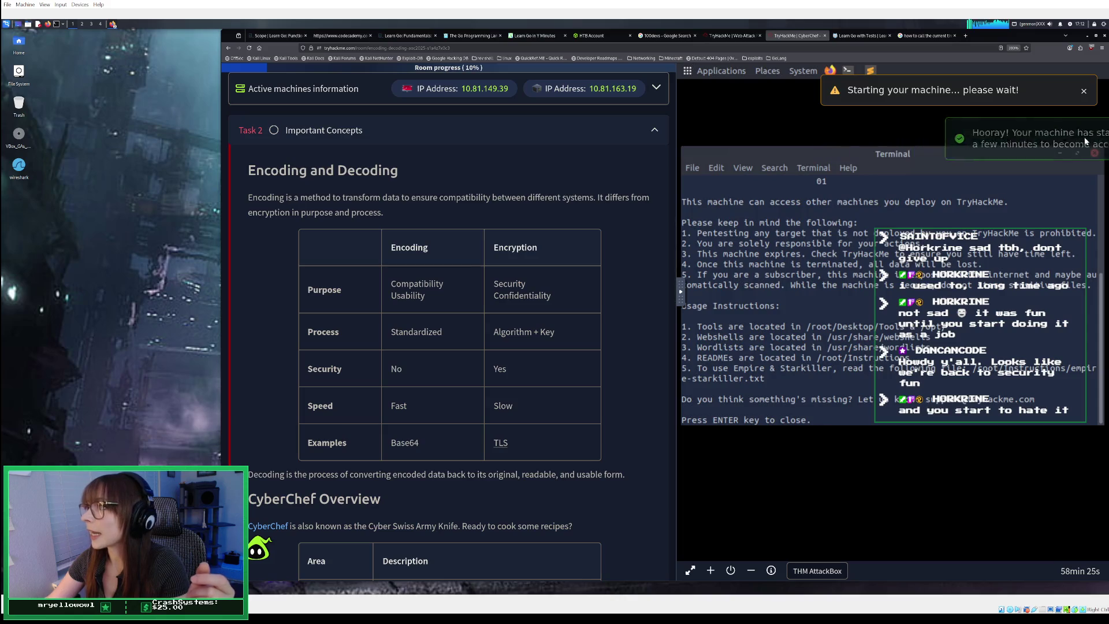
- Dismiss the machine-starting notification and read Task 2's Encoding versus Encryption table
left_click(1083, 91)
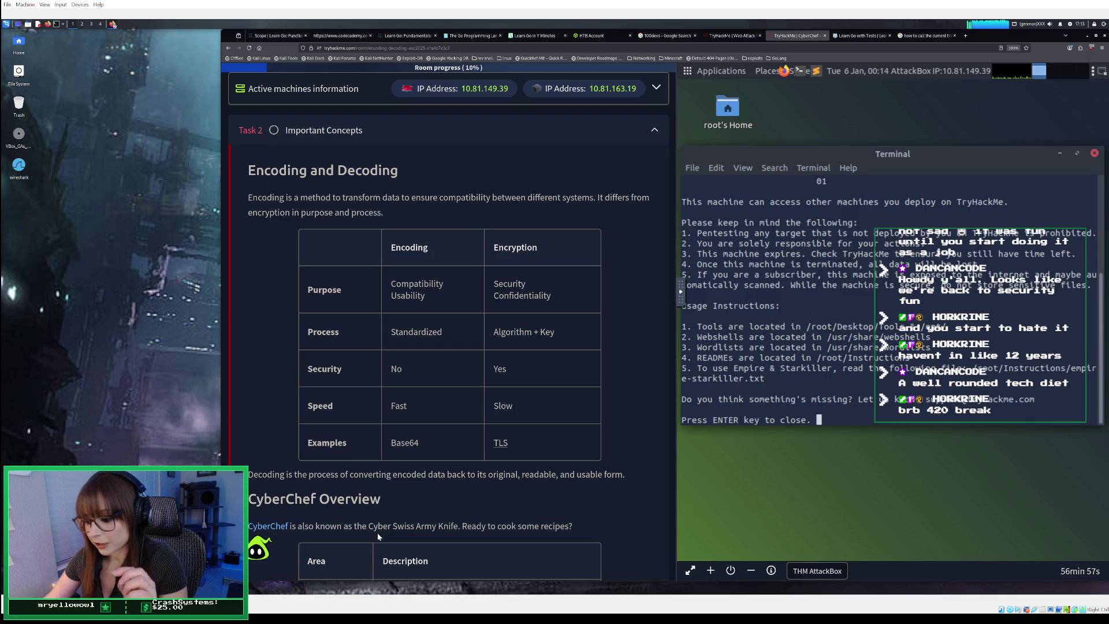
scroll(535, 443, "down", 1)
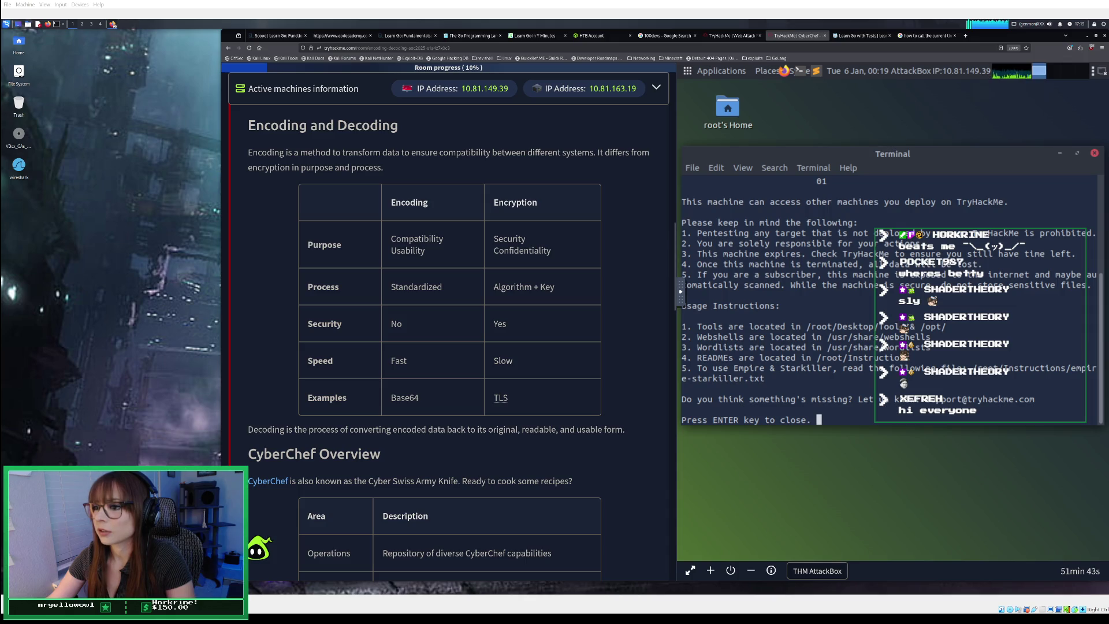
- Scroll past the CyberChef Overview table down to the Simple Example section
scroll(448, 344, "down", 3)
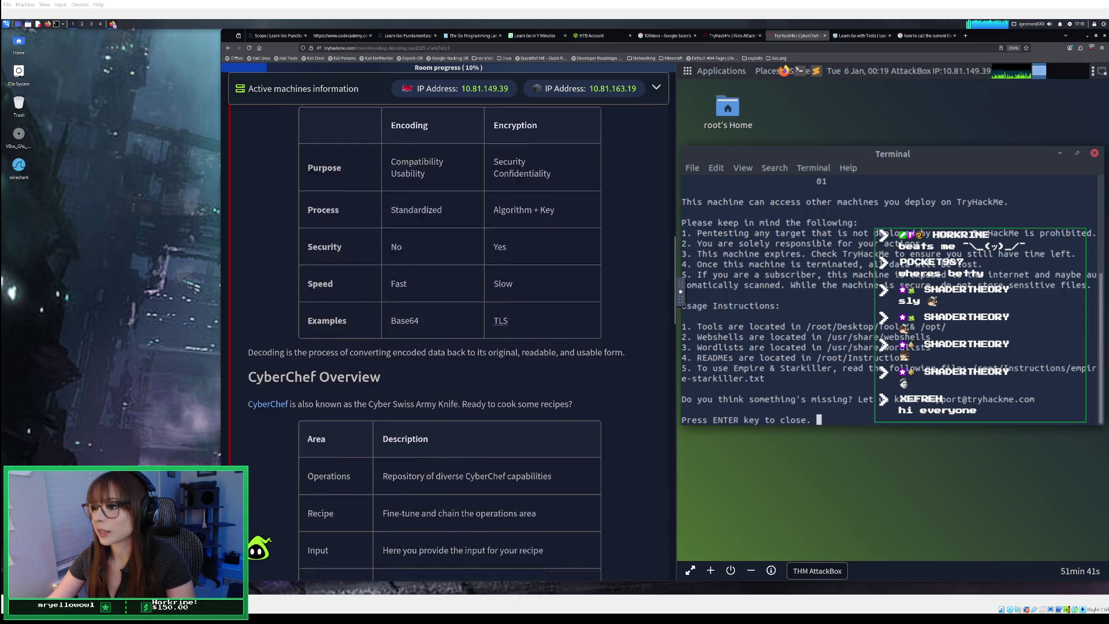
scroll(449, 345, "down", 3)
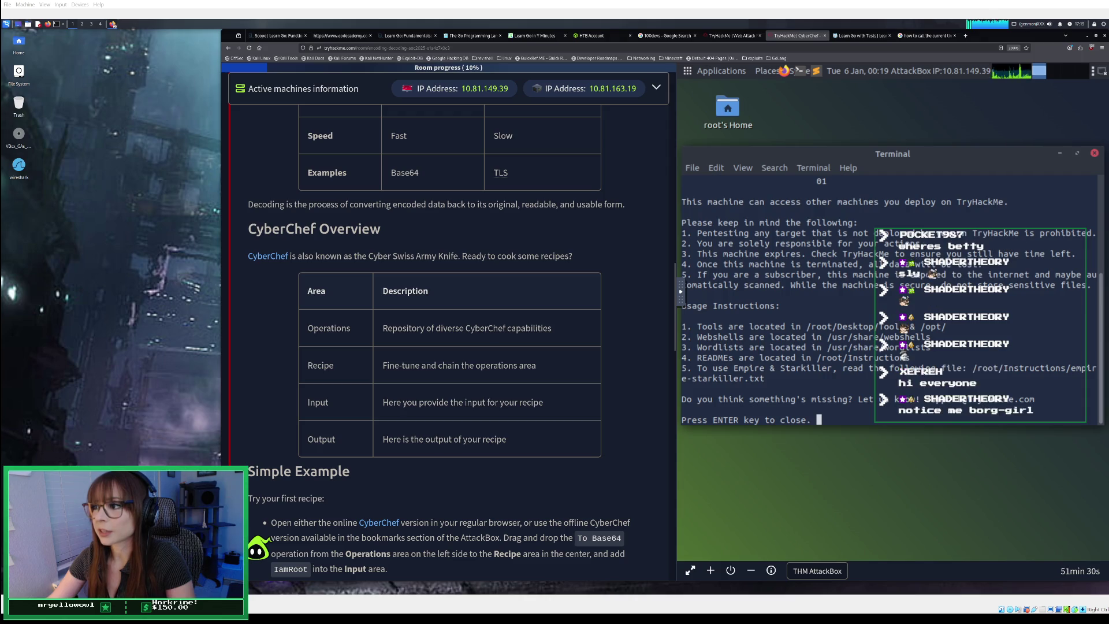
- Read the Simple Example down to its Congratulations line, then open a blank Firefox tab
scroll(447, 343, "down", 3)
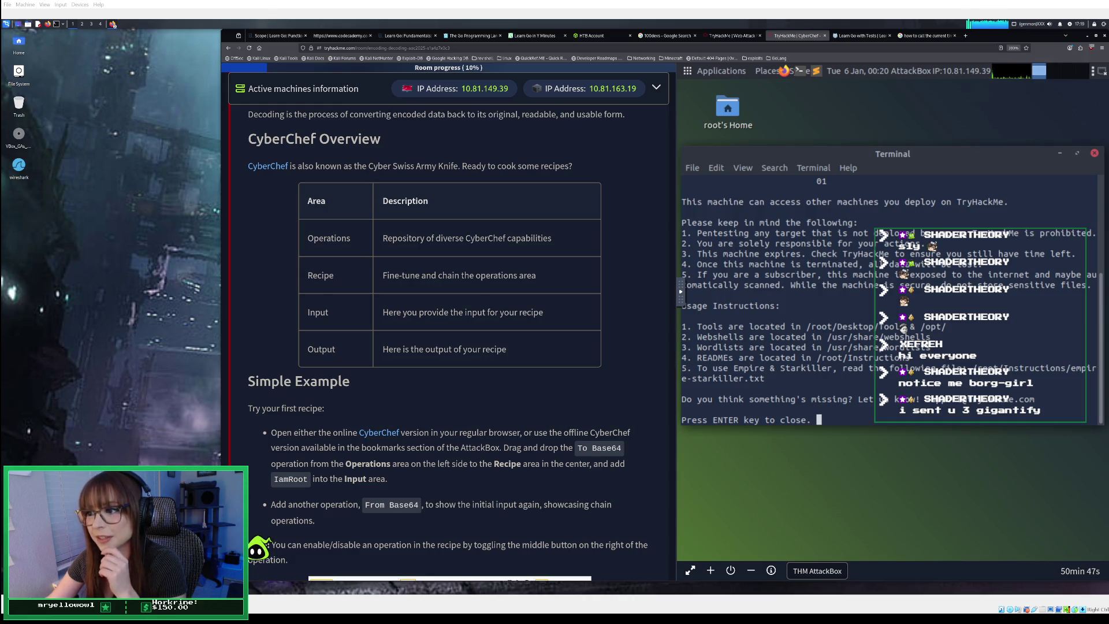
scroll(448, 347, "down", 3)
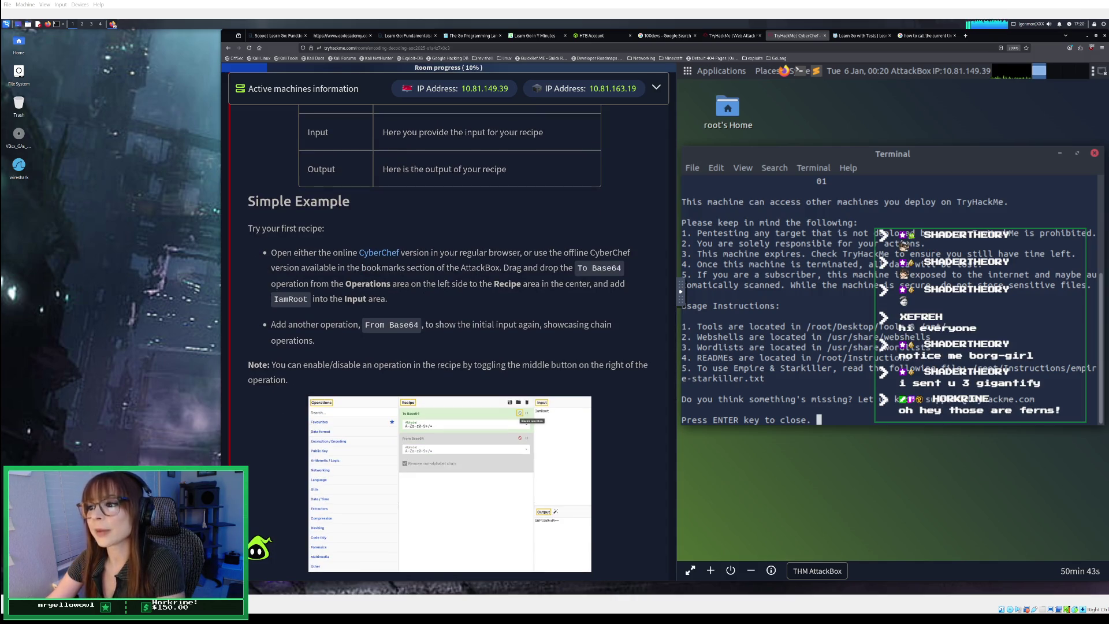
scroll(447, 340, "down", 1)
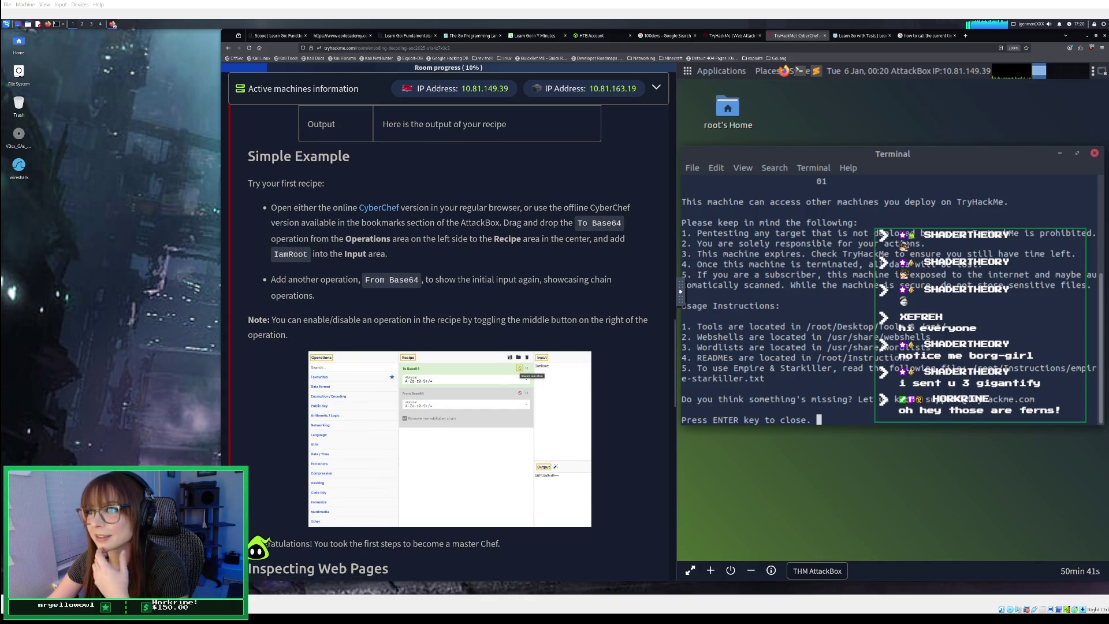
scroll(448, 341, "down", 1)
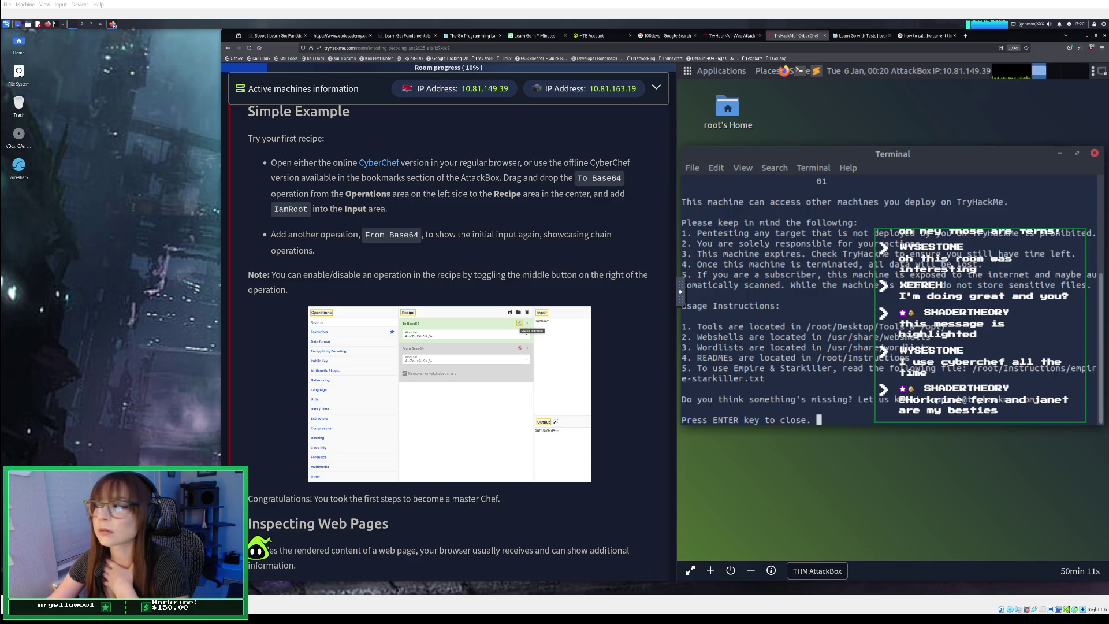
left_click(964, 36)
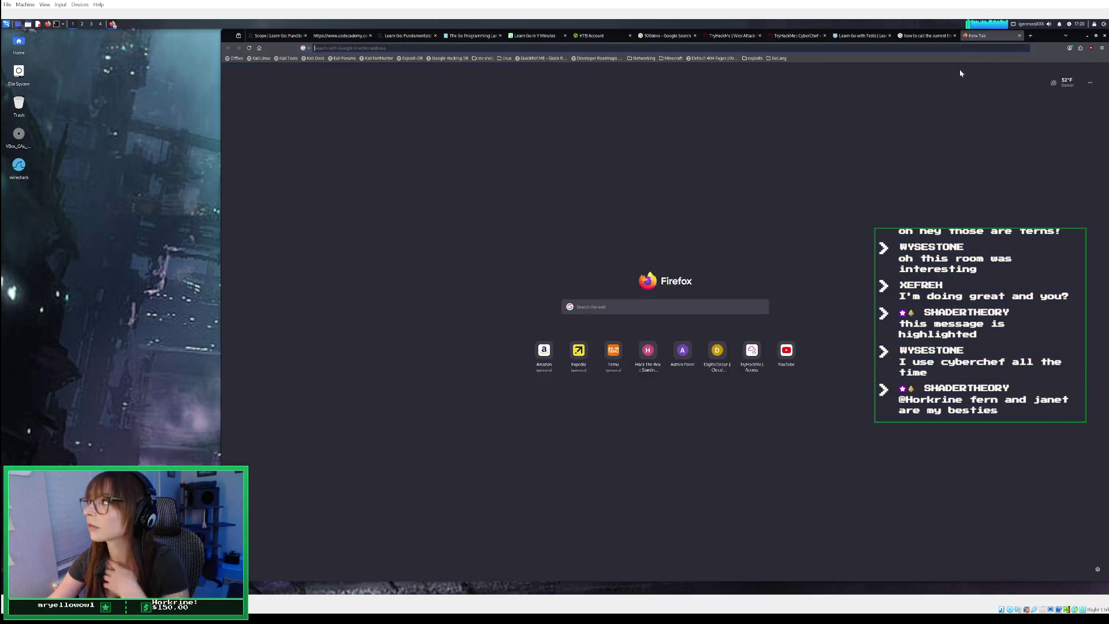
- Discard the unfinished install command and run ls to list the ~/Downloads folder
type("cybe")
type("l")
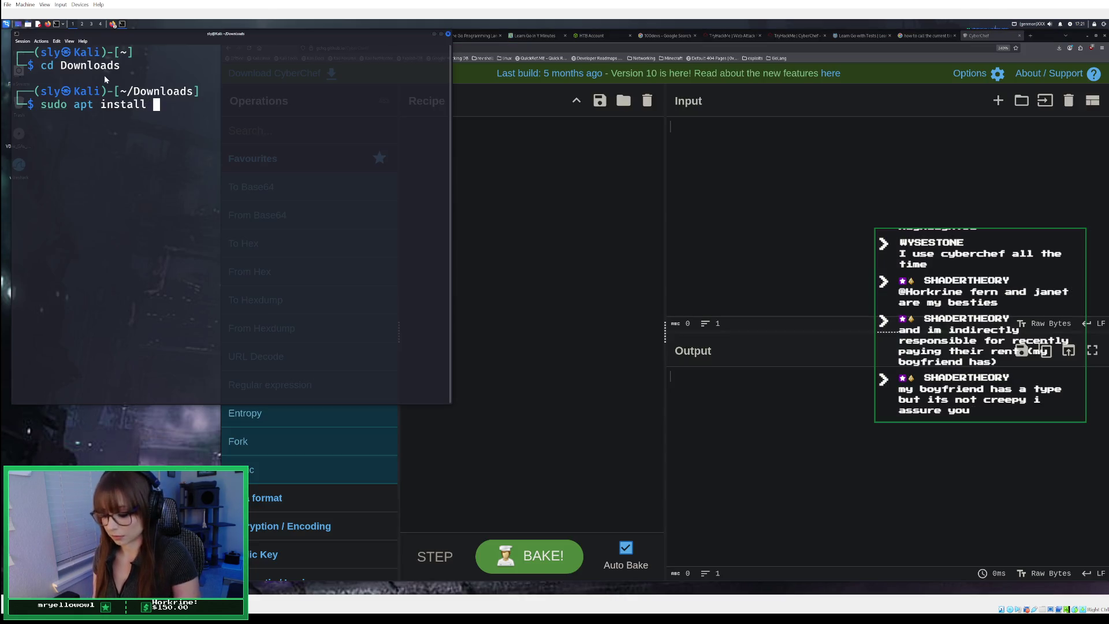
key("BackSpace")
key("BackSpace")
key("BackSpace")
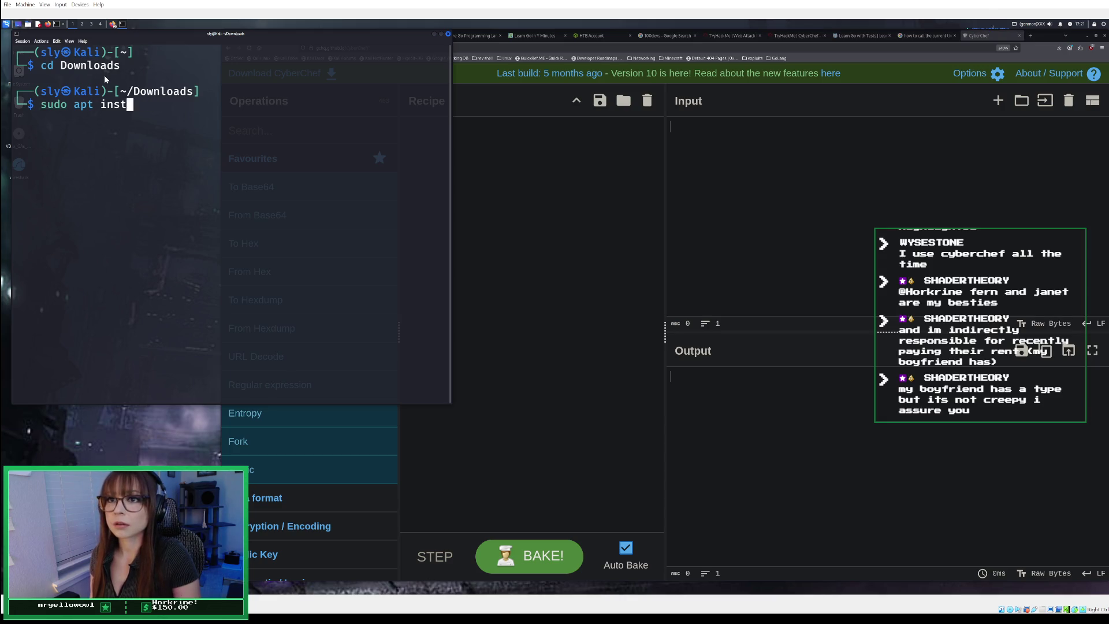
type("ls")
key("Return")
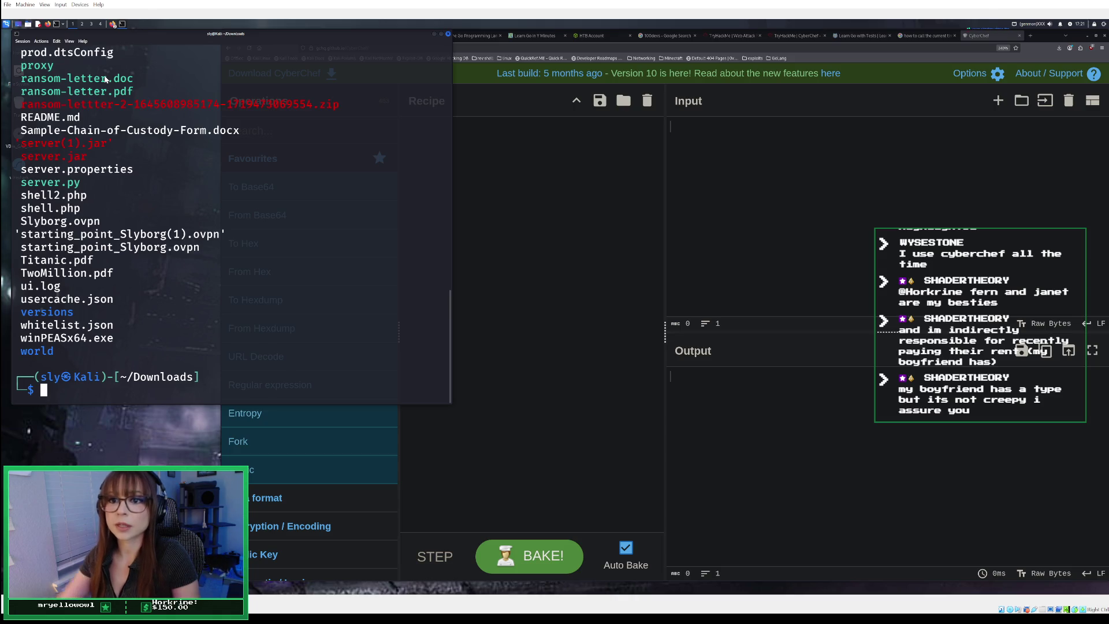
scroll(140, 209, "up", 2)
scroll(139, 210, "up", 13)
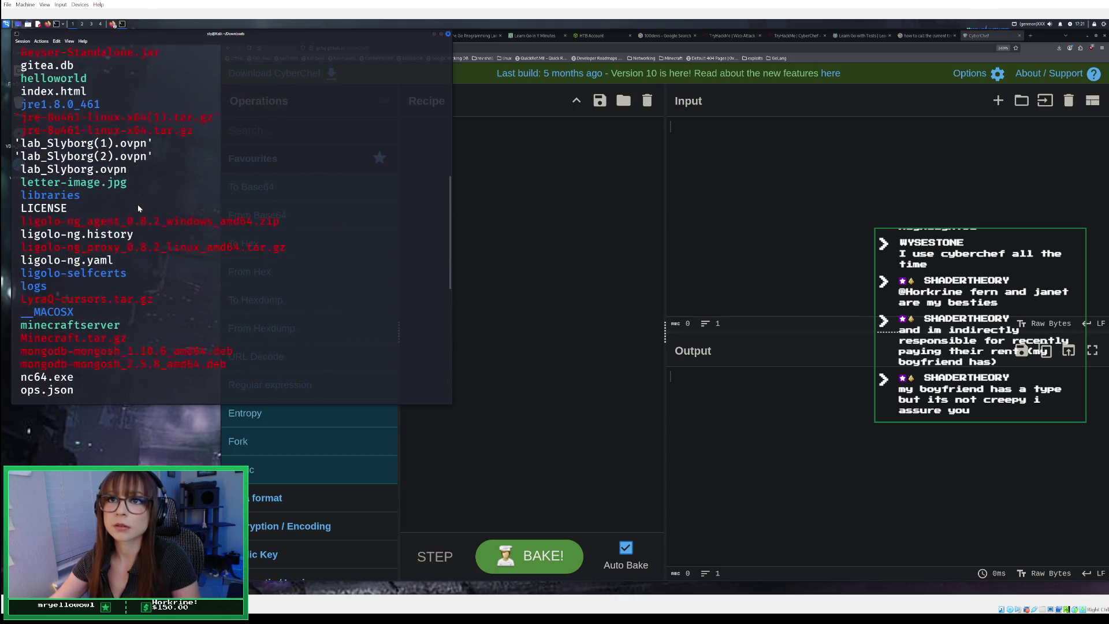
scroll(137, 203, "up", 2)
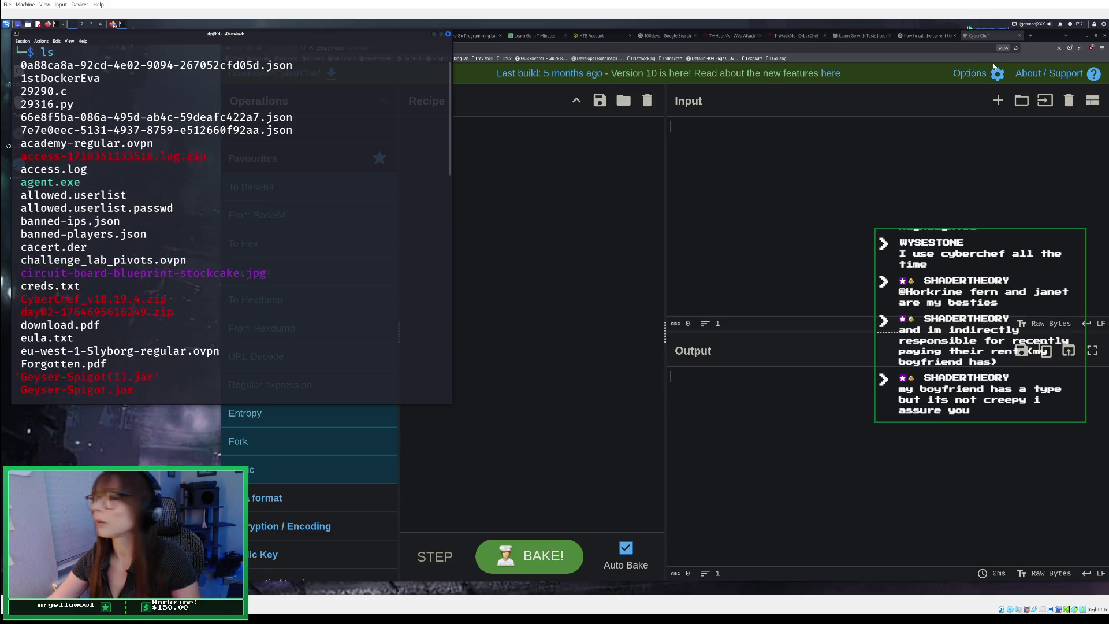
- Confirm in Firefox's downloads panel that CyberChef_v10.19.4.zip finished, then review the terminal listing
left_click(1061, 50)
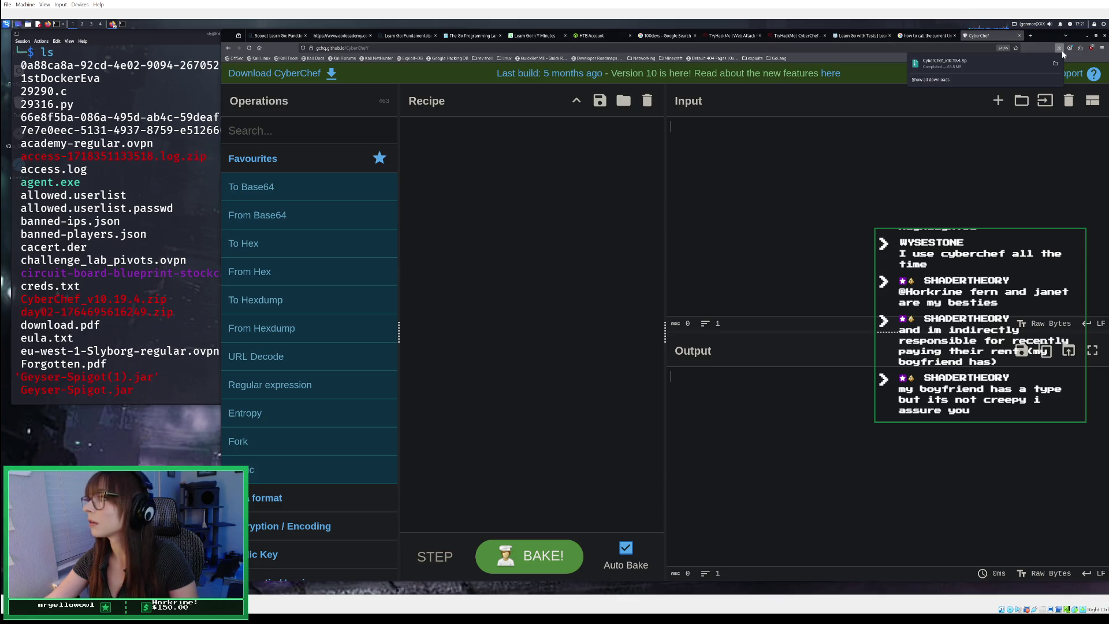
left_click(158, 194)
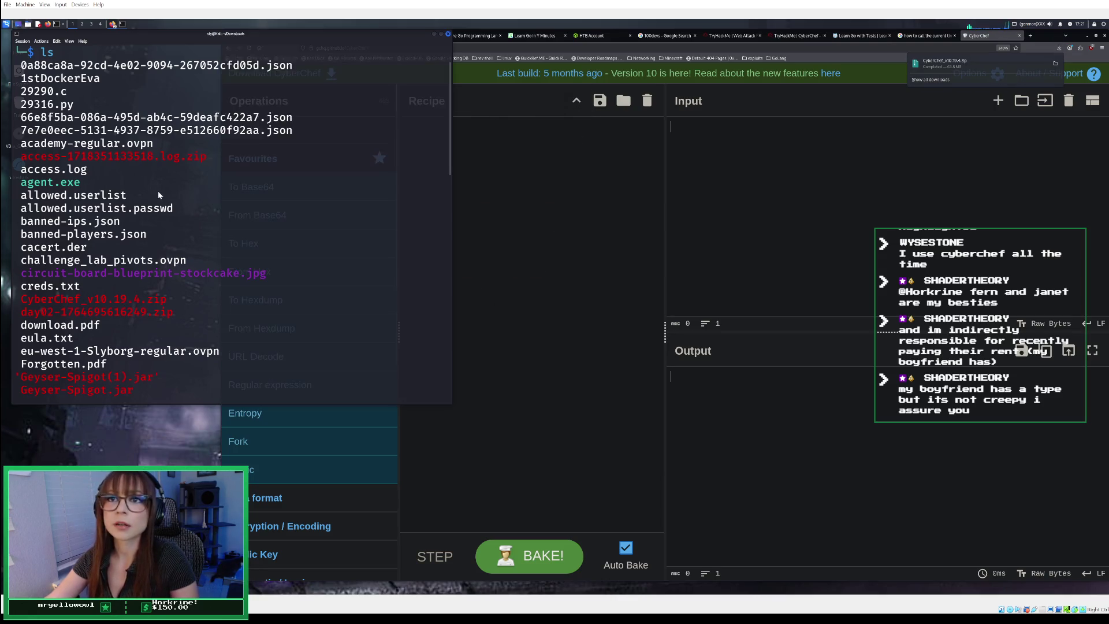
scroll(158, 189, "down", 2)
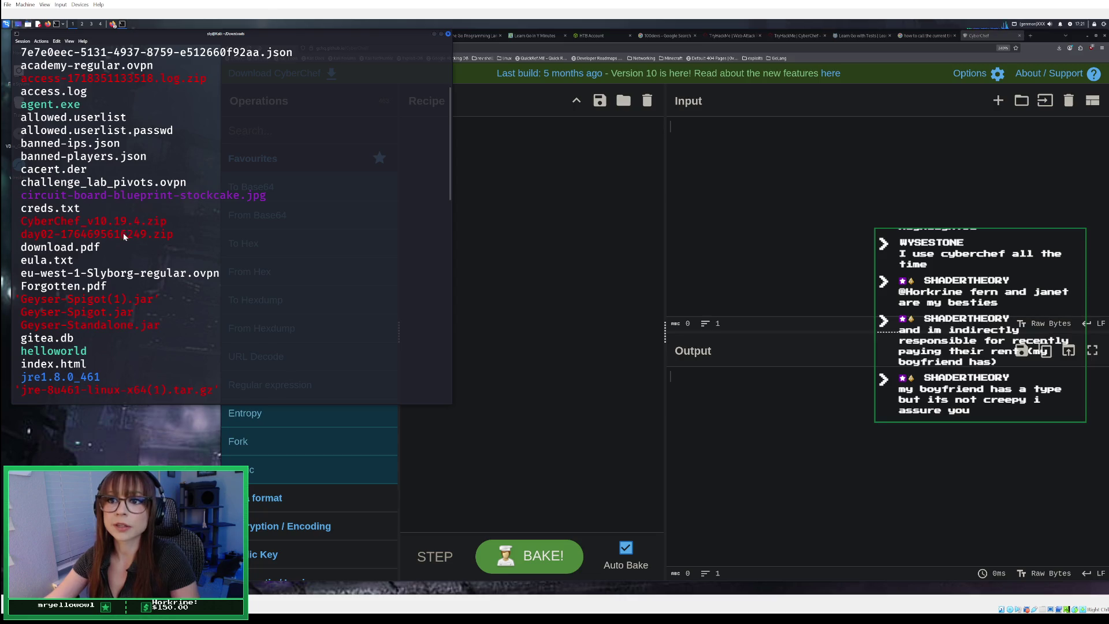
scroll(124, 231, "down", 1)
scroll(126, 228, "down", 3)
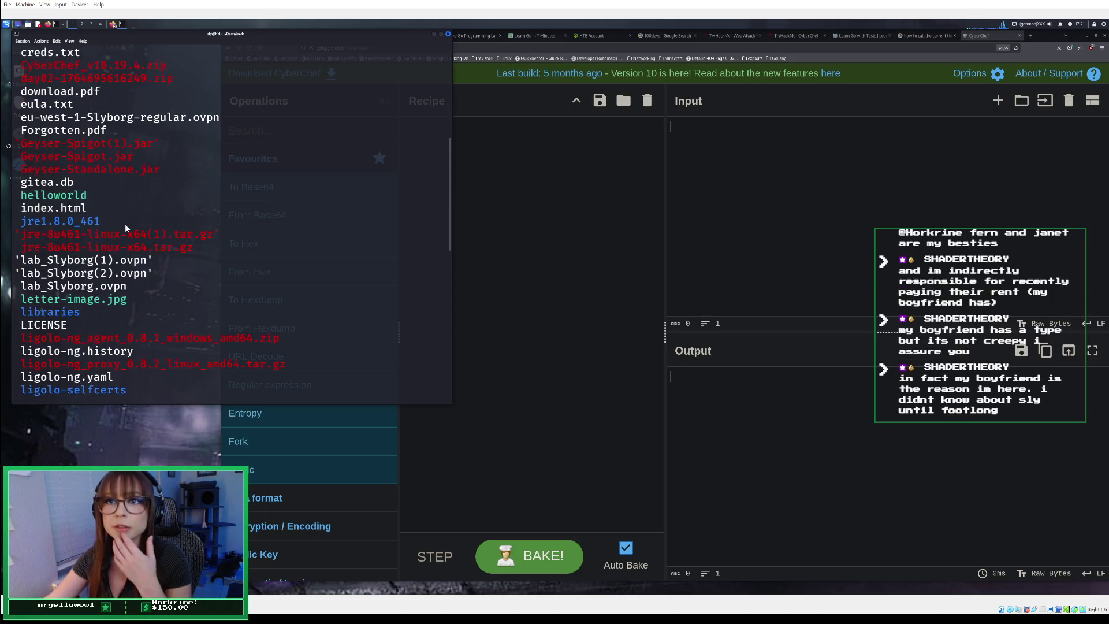
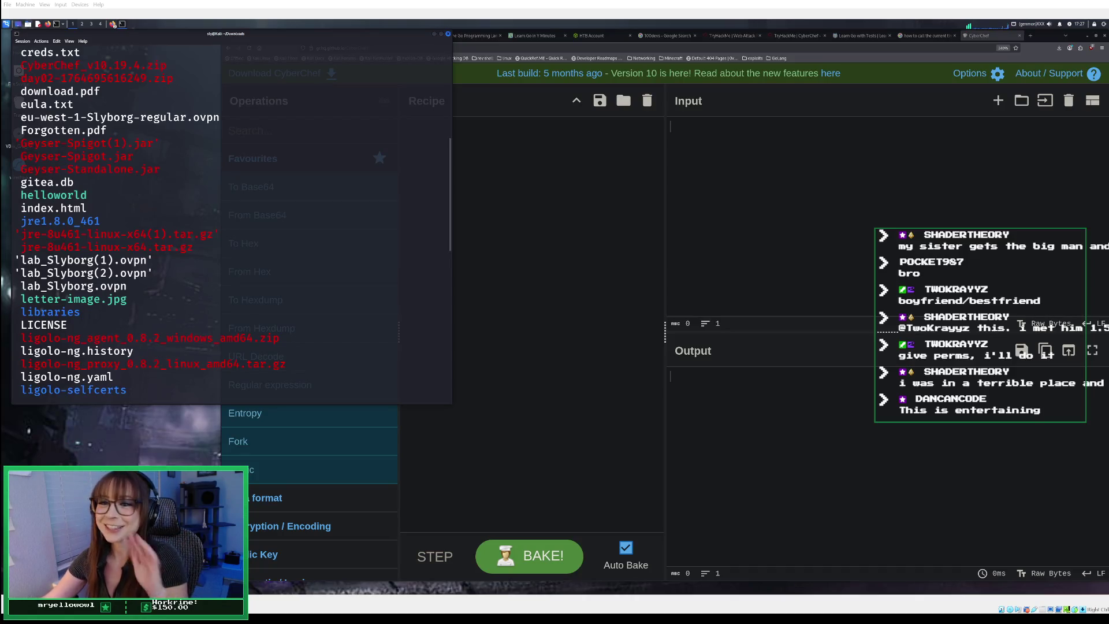
- Run unzip on CyberChef_v10.19.4.zip in ~/Downloads to extract the archive
scroll(231, 225, "down", 10)
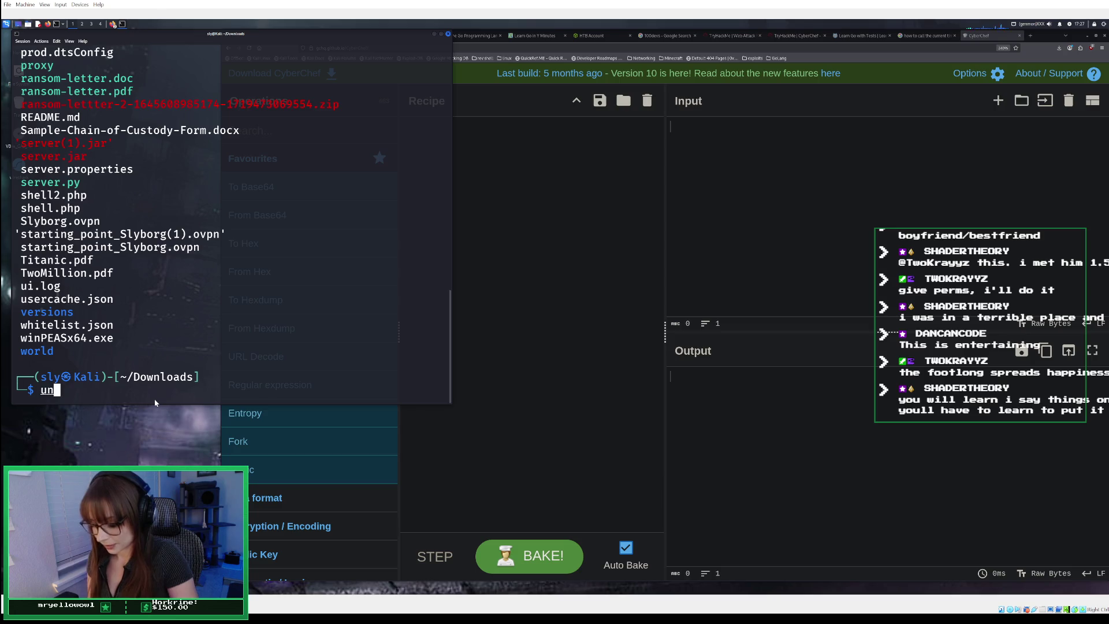
type("unzipn")
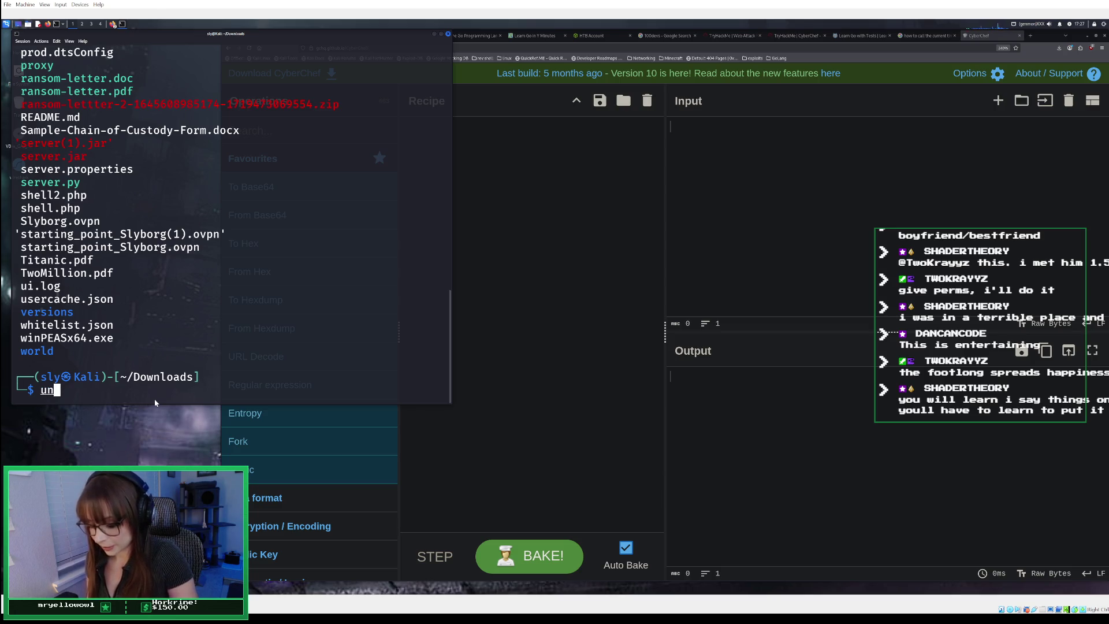
key("BackSpace")
key("BackSpace")
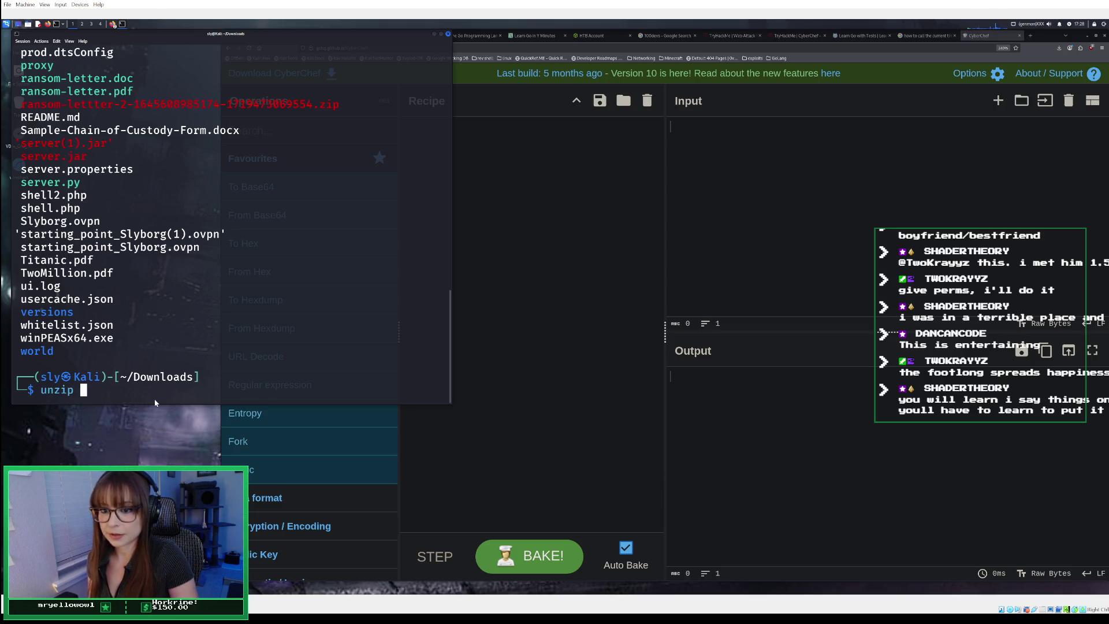
type("Cyber")
key("Tab")
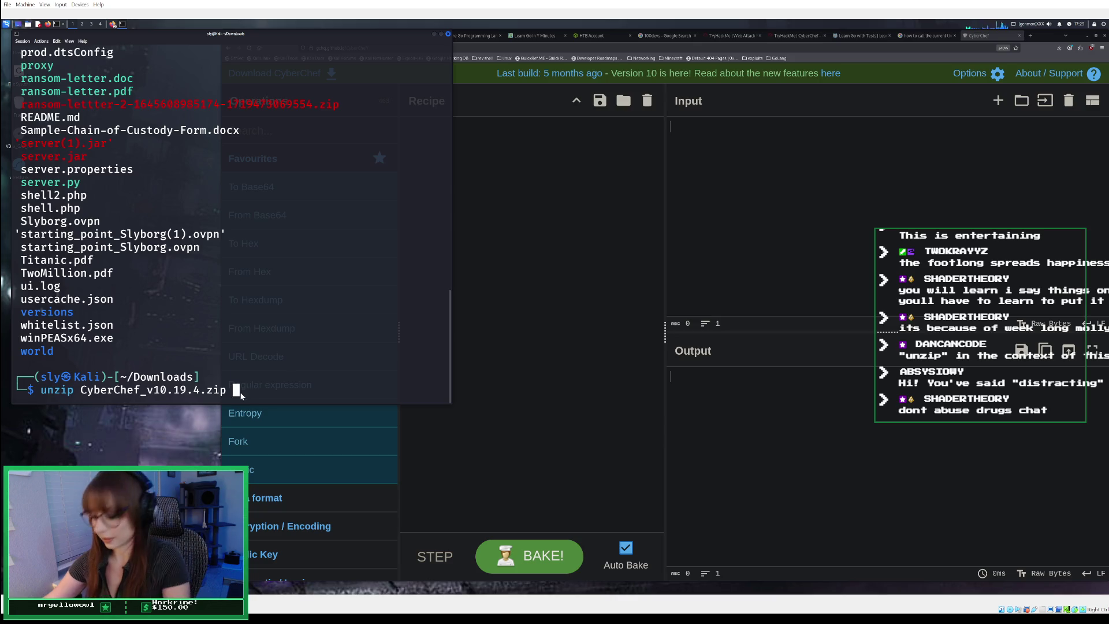
key("Return")
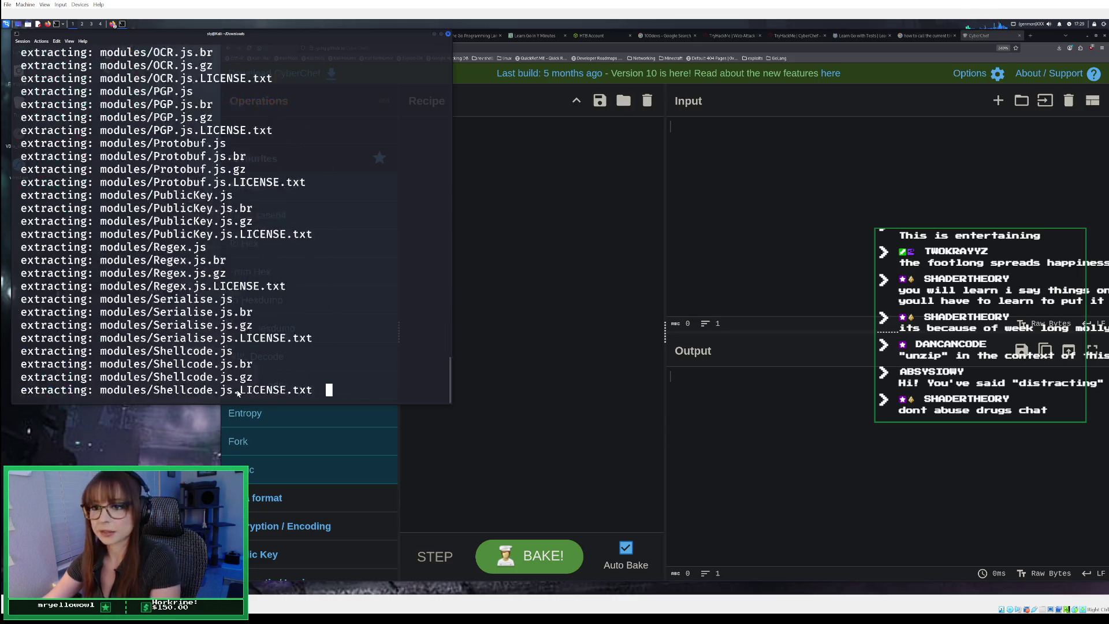
scroll(250, 358, "up", 5)
scroll(250, 356, "up", 15)
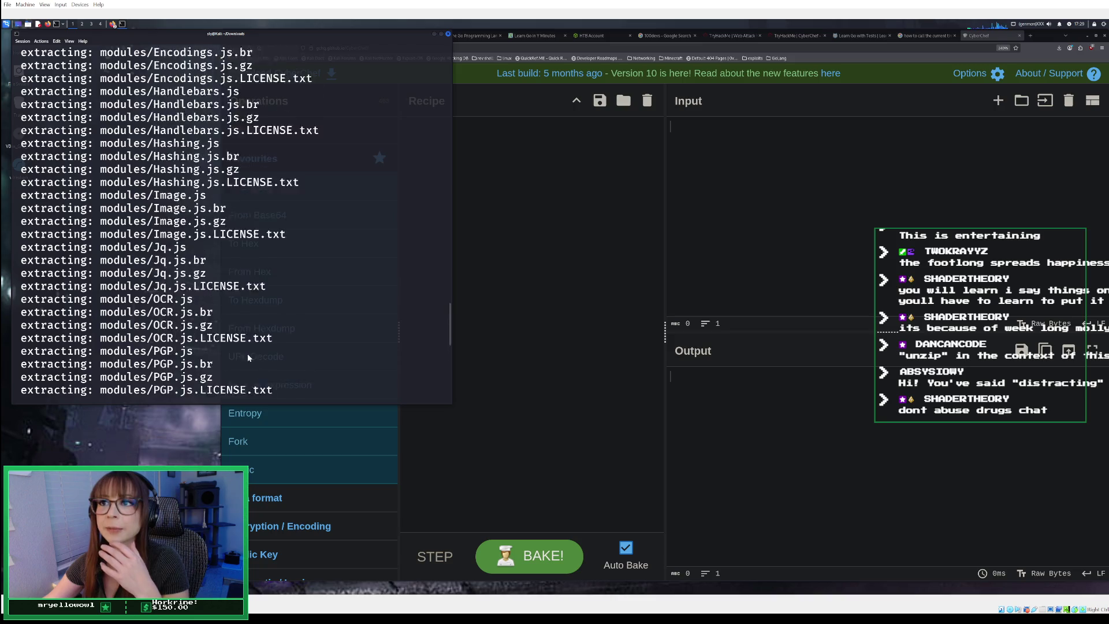
scroll(222, 358, "up", 20)
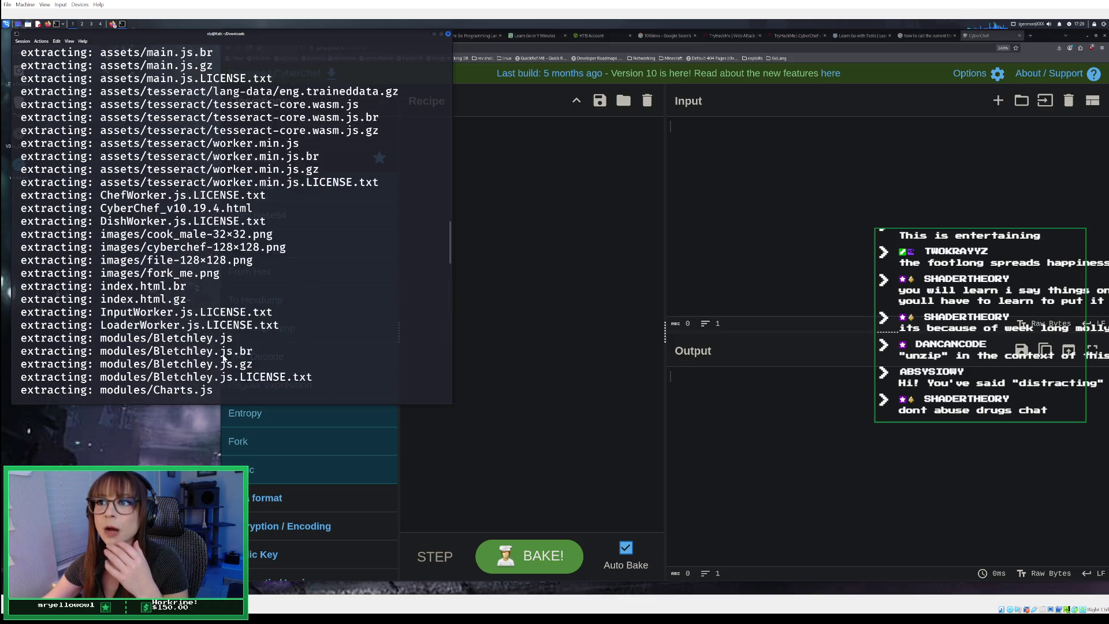
scroll(227, 352, "down", 2)
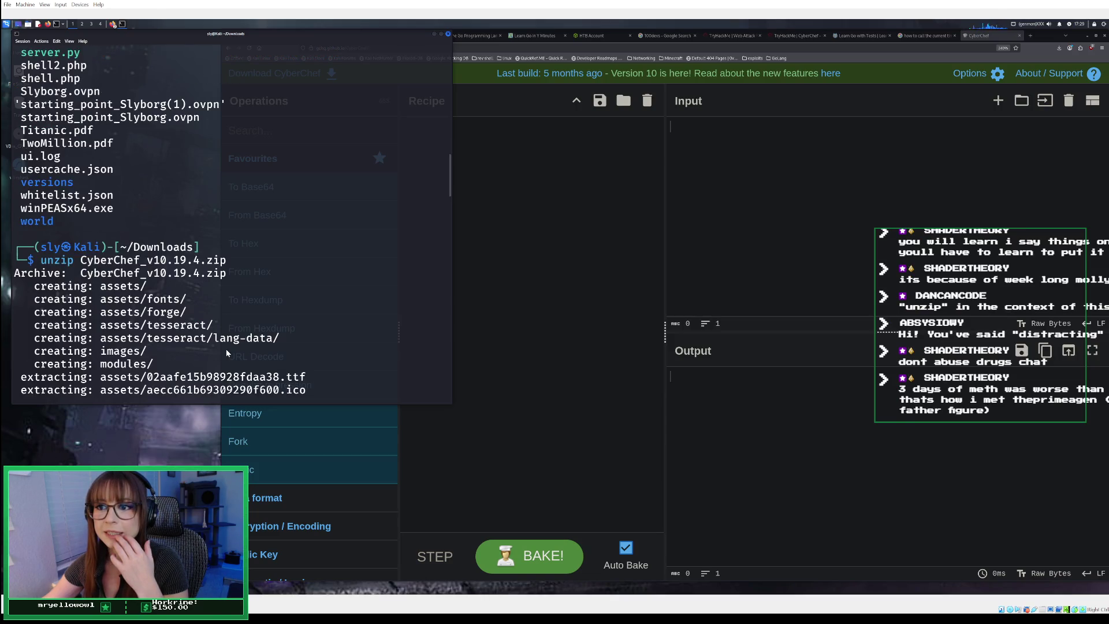
scroll(227, 349, "down", 3)
scroll(227, 349, "down", 15)
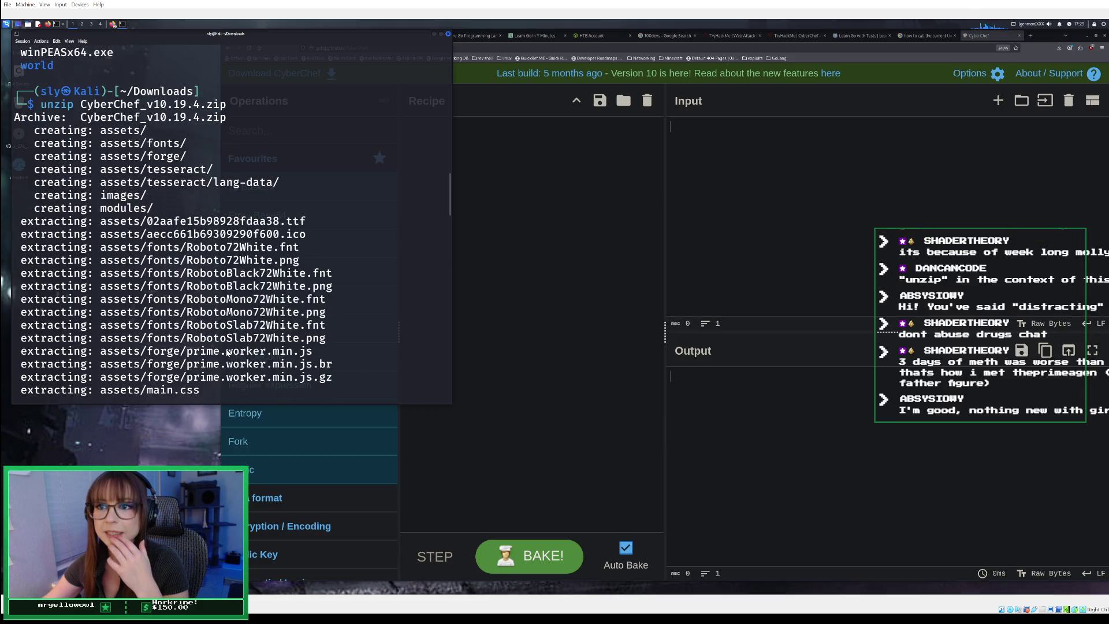
scroll(228, 351, "down", 20)
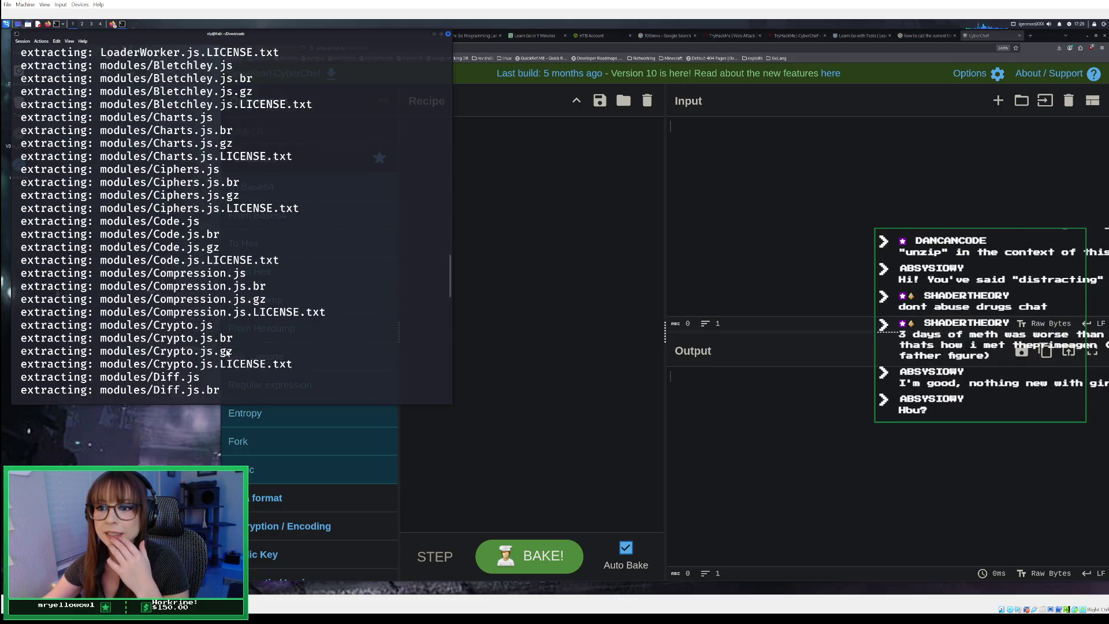
scroll(227, 352, "down", 7)
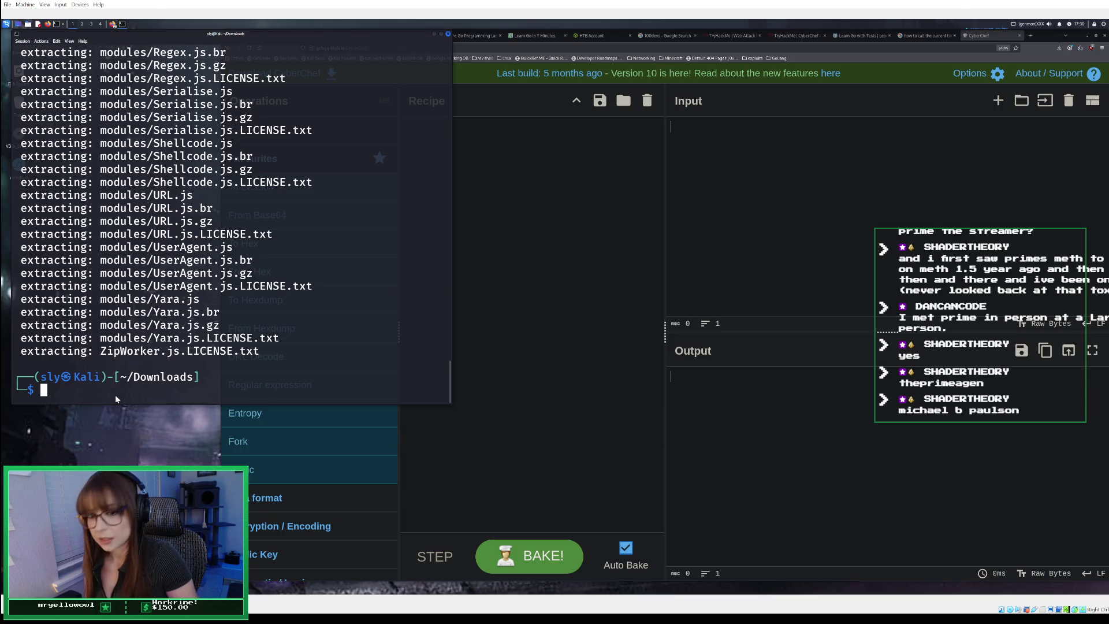
- List ~/Downloads with ls and scroll through the extracted CyberChef HTML, assets, images and modules
type("c")
key("BackSpace")
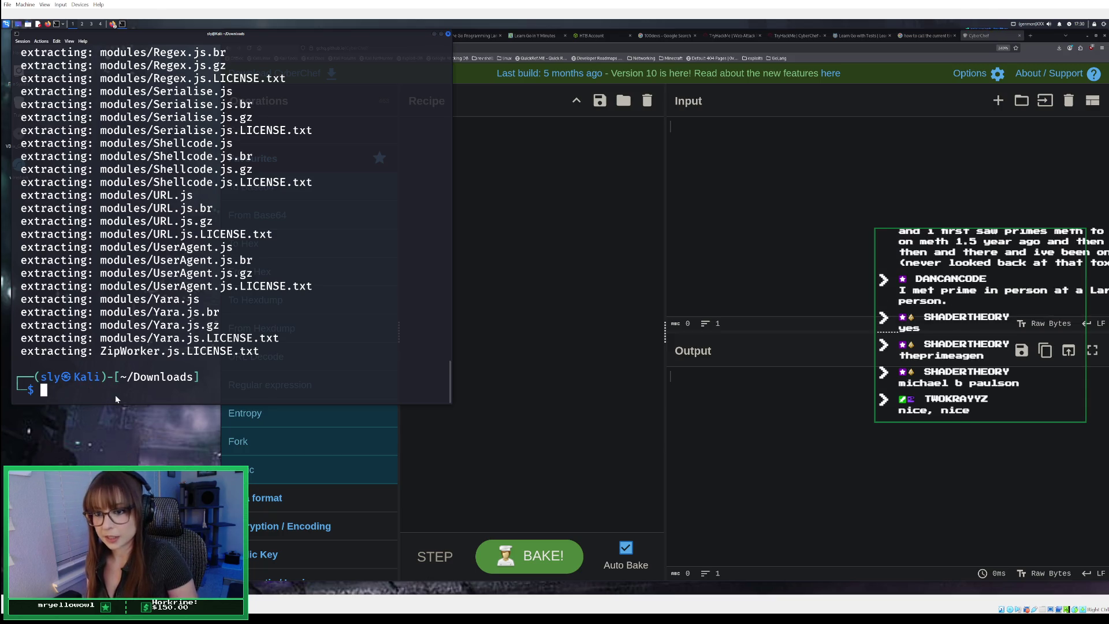
type("ls")
key("Return")
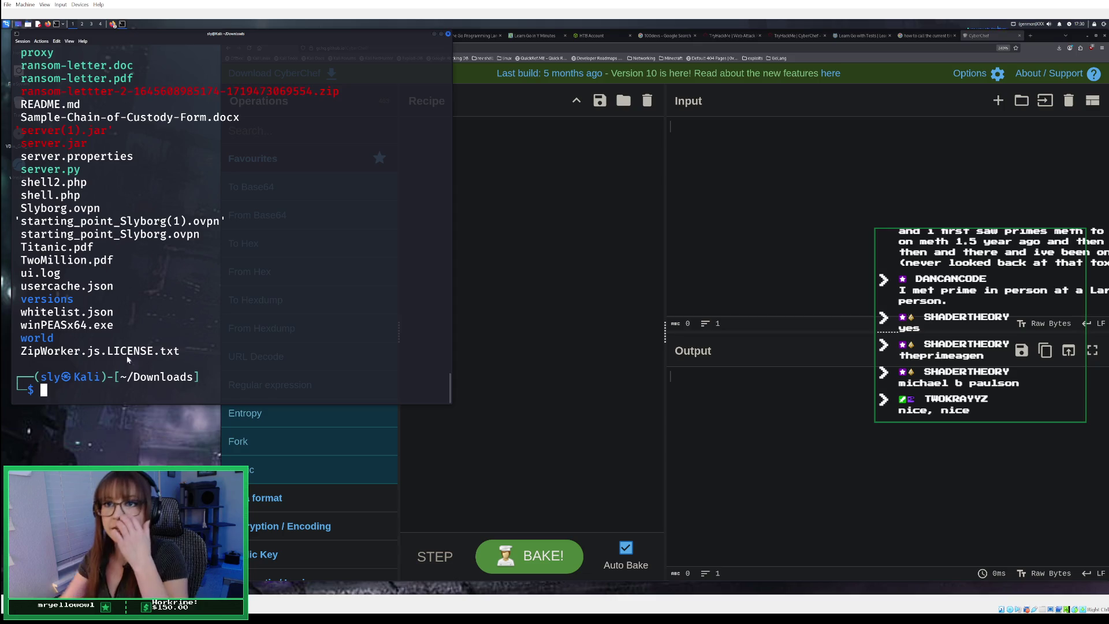
scroll(158, 275, "up", 20)
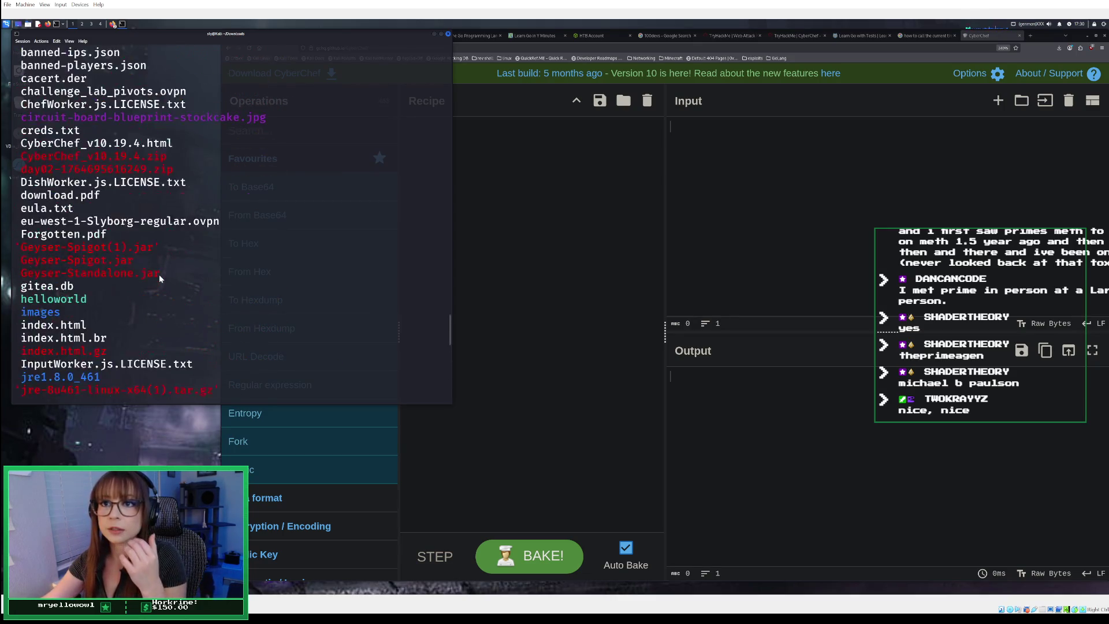
scroll(160, 278, "down", 6)
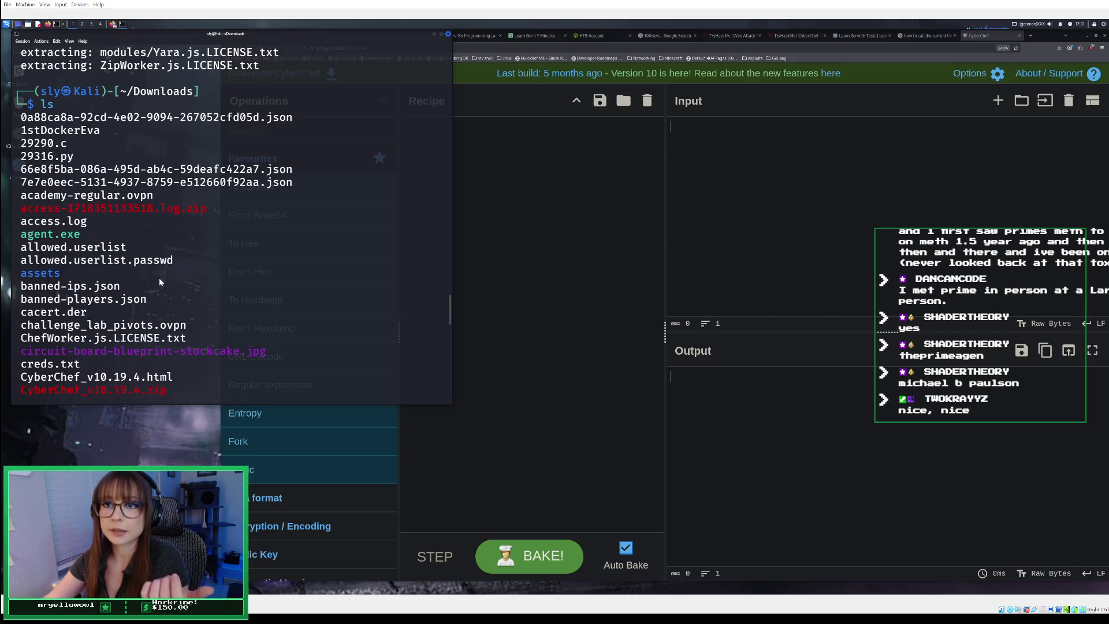
scroll(159, 281, "down", 10)
scroll(159, 281, "down", 8)
scroll(160, 282, "up", 15)
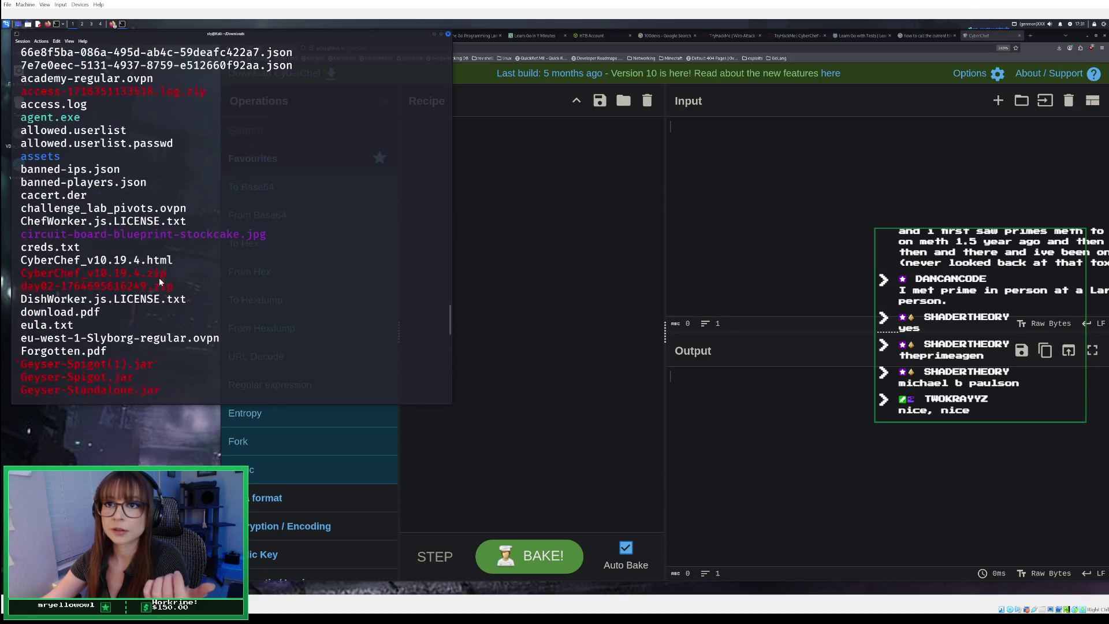
scroll(160, 282, "up", 4)
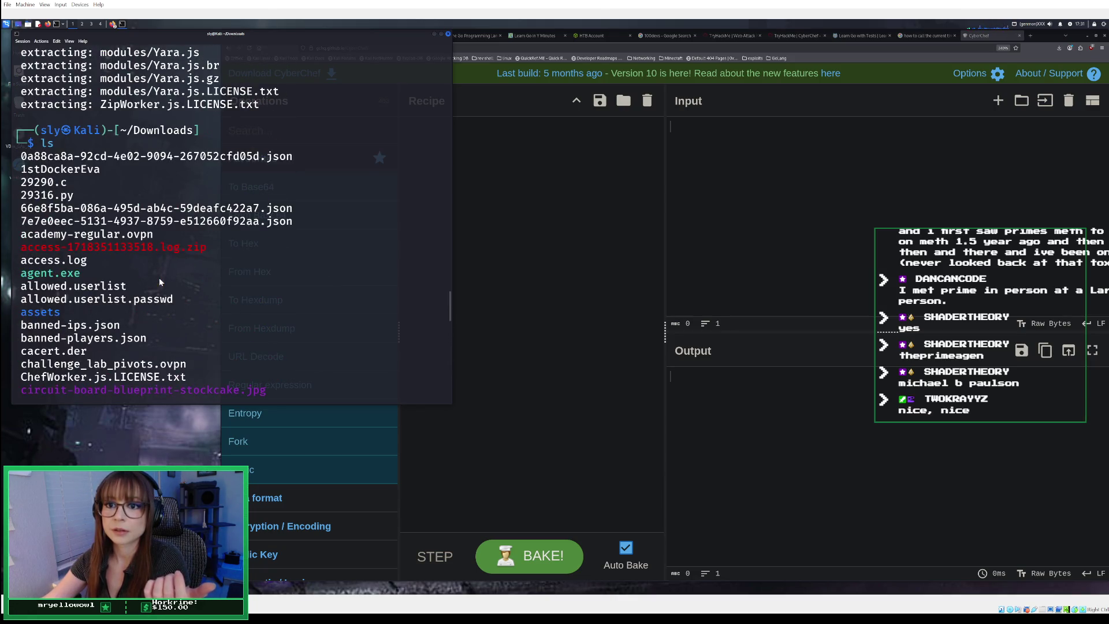
scroll(160, 281, "down", 1)
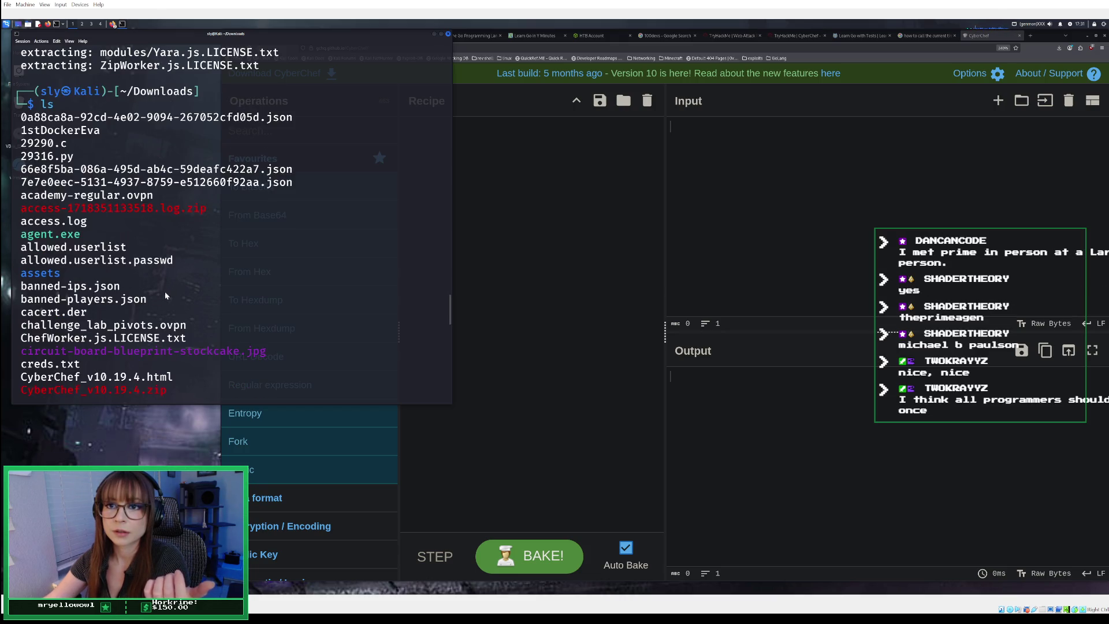
scroll(165, 294, "down", 10)
scroll(165, 295, "down", 6)
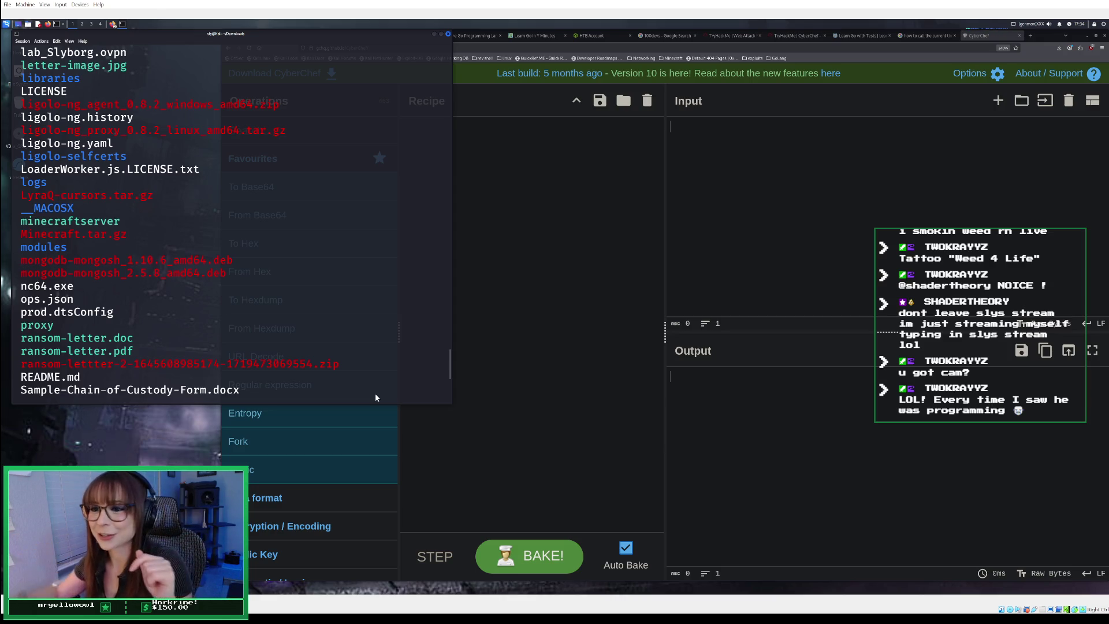
scroll(223, 295, "down", 7)
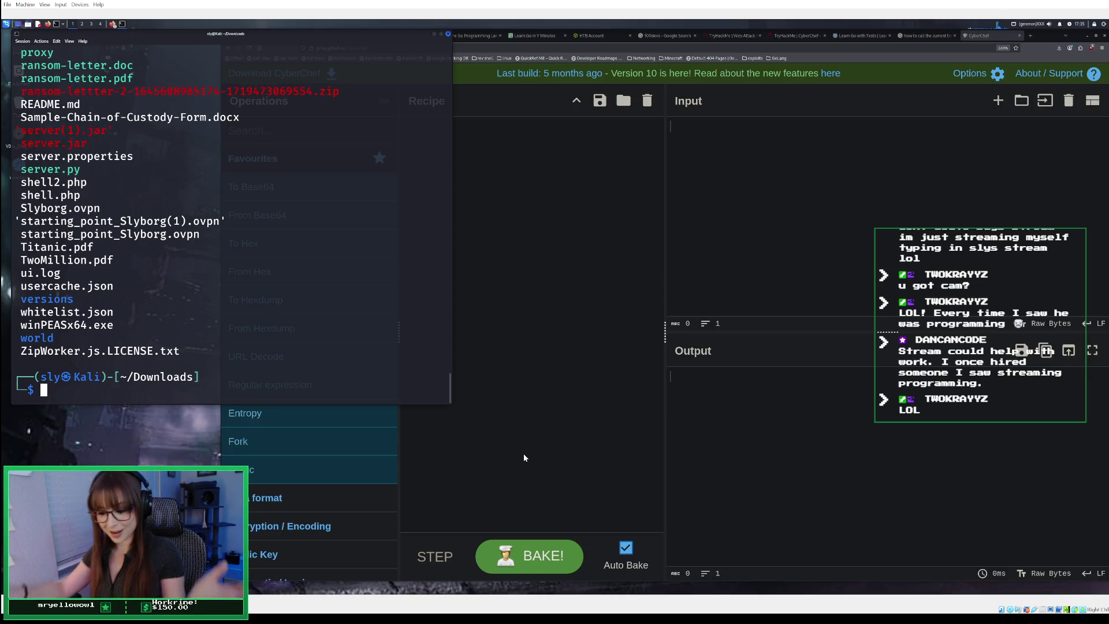
left_click(543, 425)
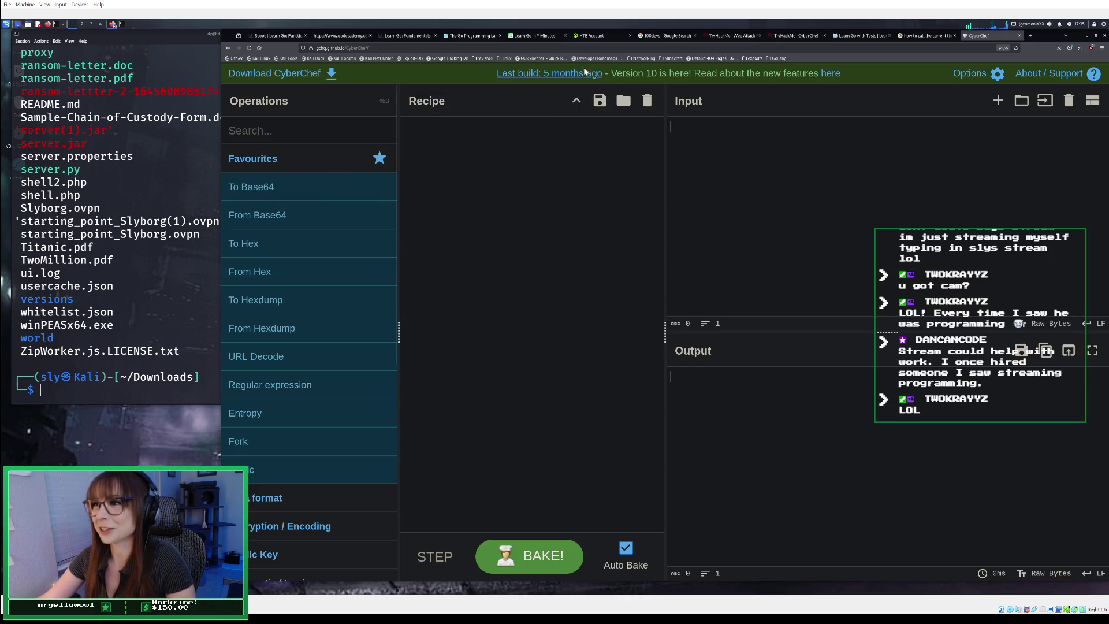
mouse_move(381, 243)
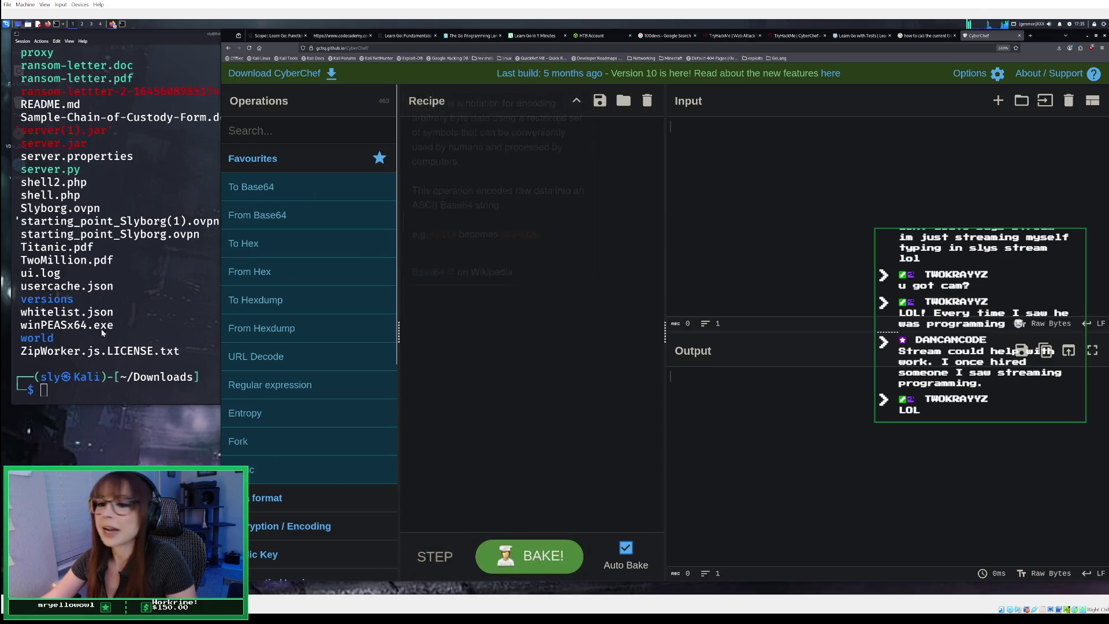
left_click(96, 394)
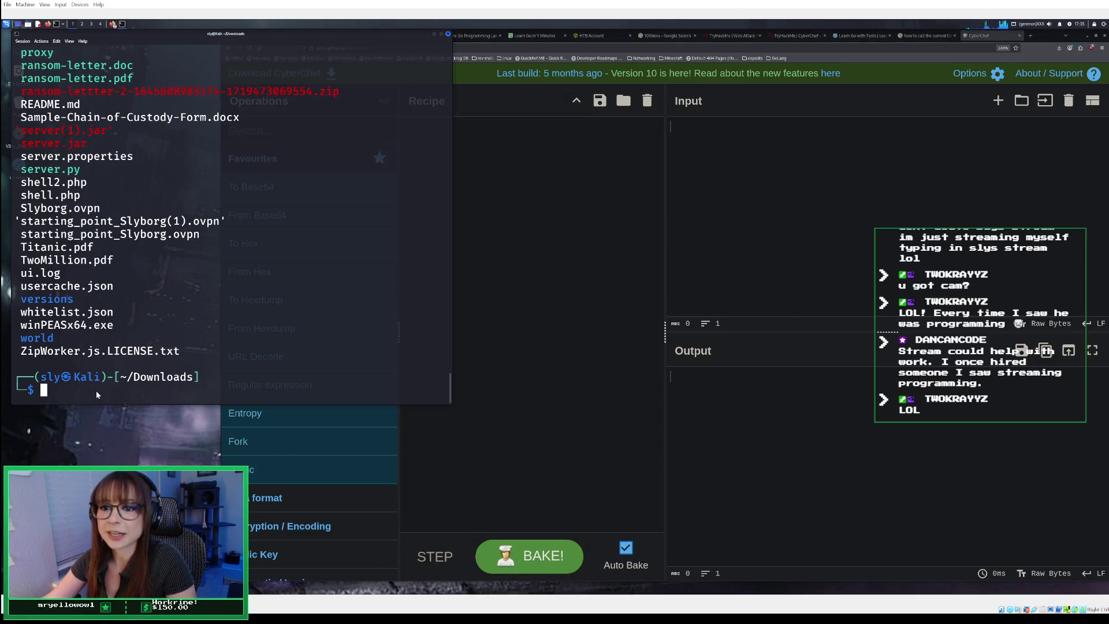
scroll(96, 390, "up", 8)
scroll(146, 312, "up", 20)
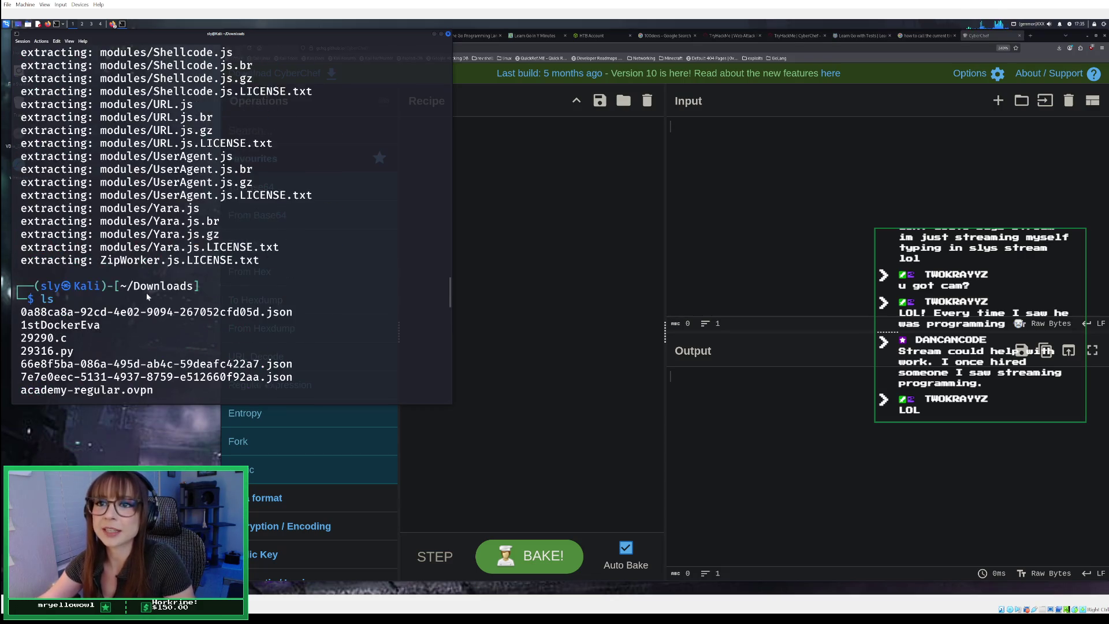
scroll(147, 296, "up", 3)
scroll(147, 297, "up", 20)
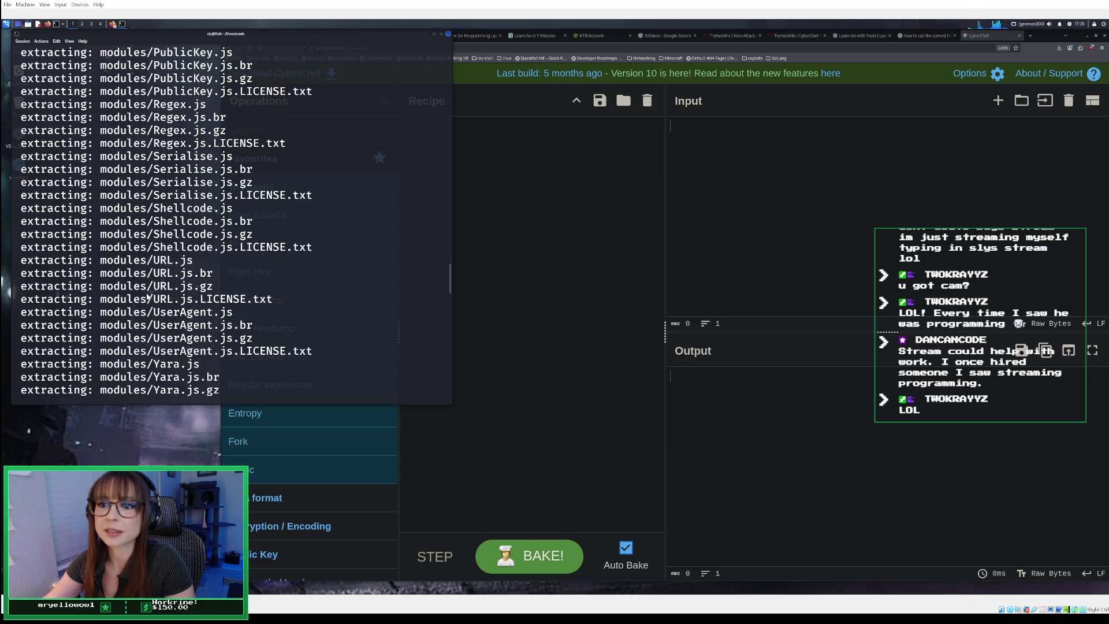
scroll(147, 297, "up", 20)
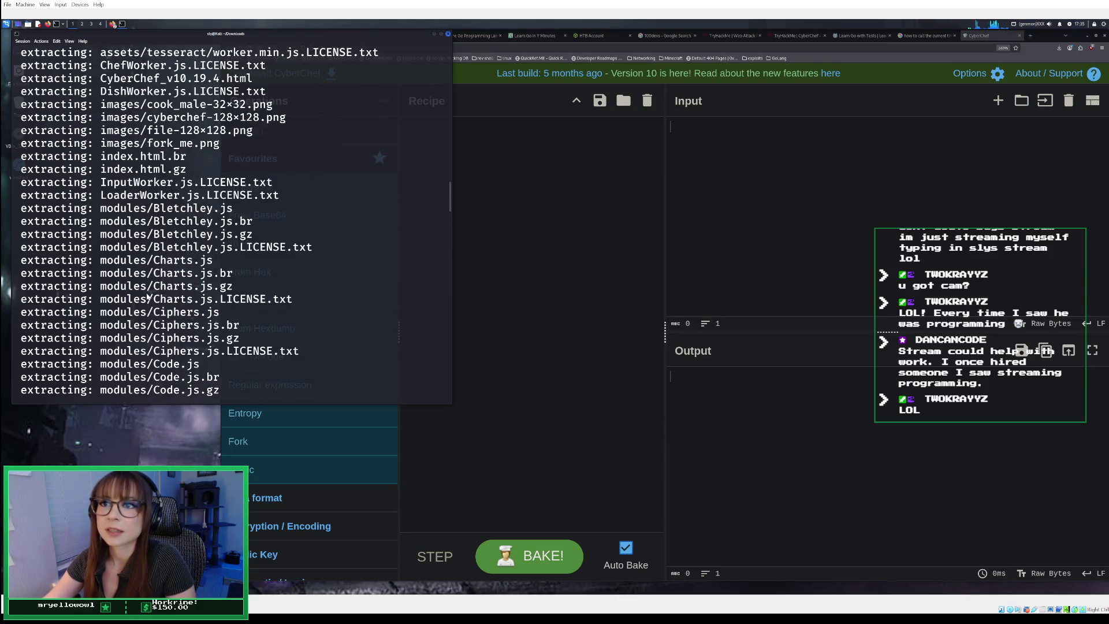
scroll(147, 297, "up", 8)
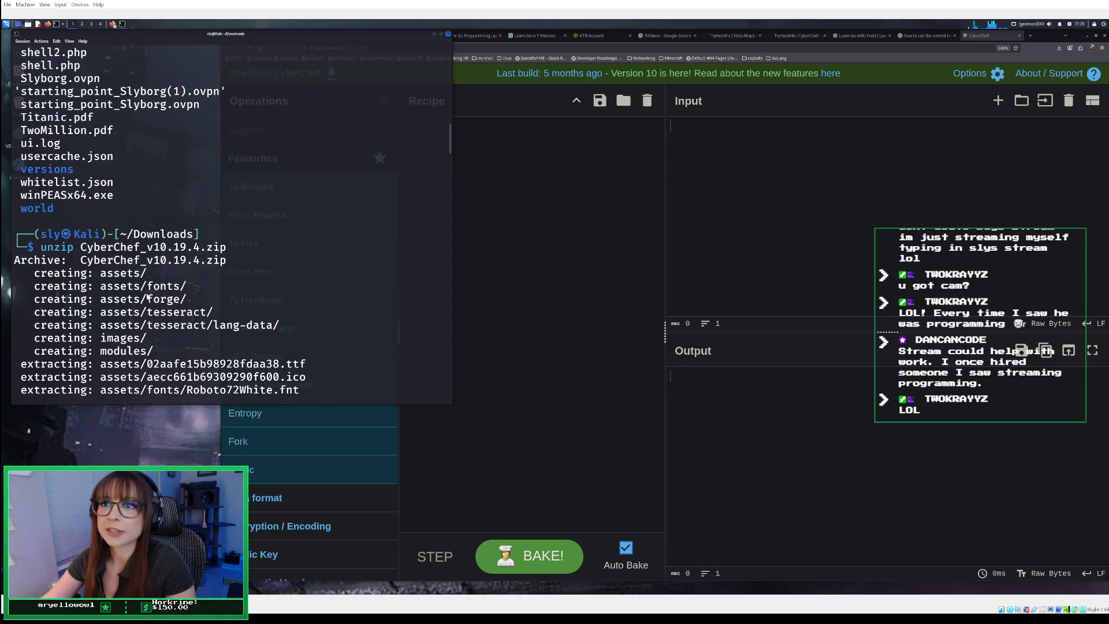
scroll(147, 297, "down", 8)
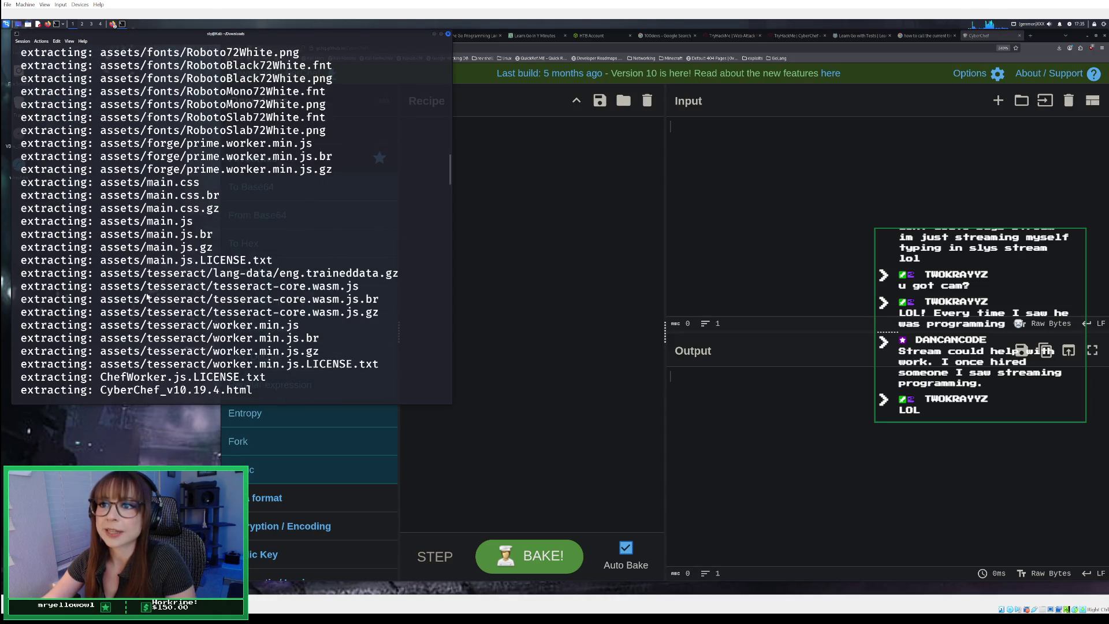
scroll(148, 296, "down", 7)
scroll(147, 297, "down", 20)
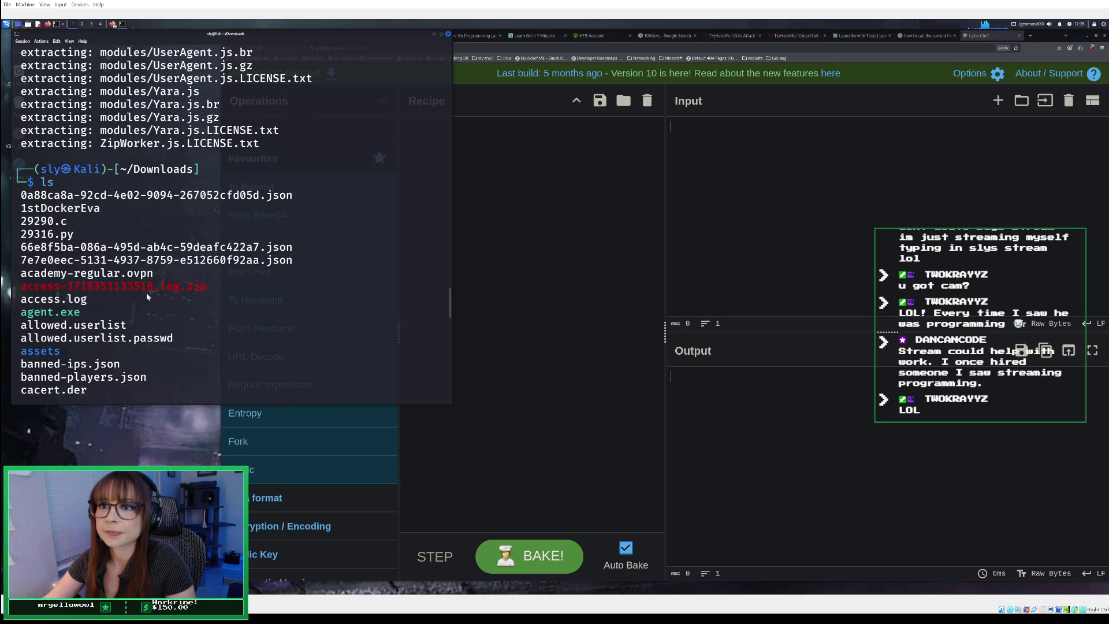
scroll(147, 296, "down", 3)
scroll(147, 297, "down", 4)
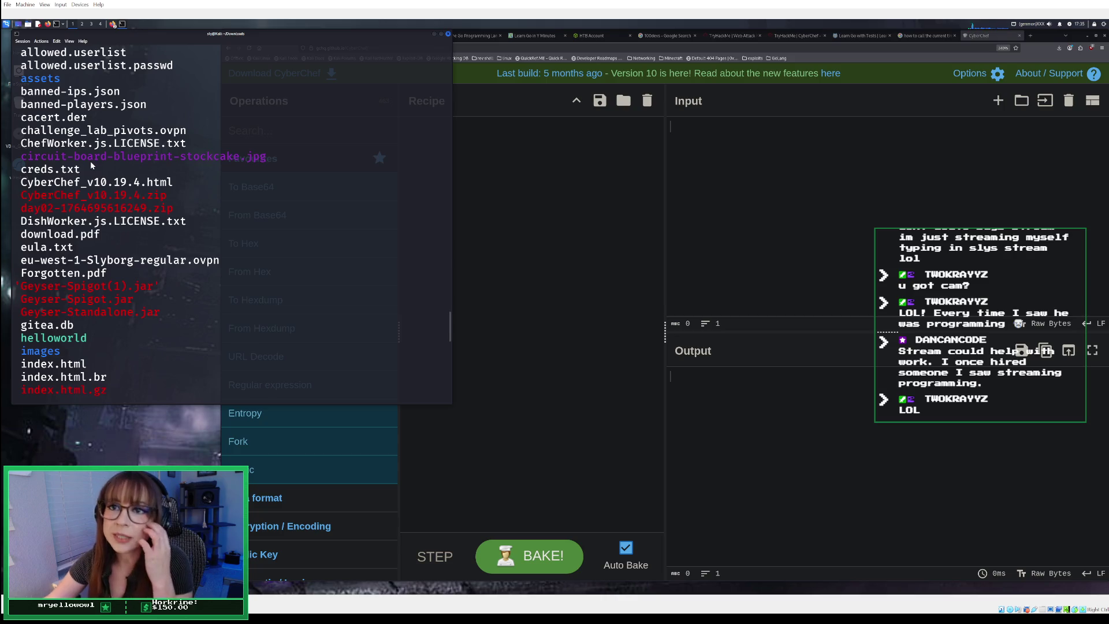
scroll(81, 154, "down", 1)
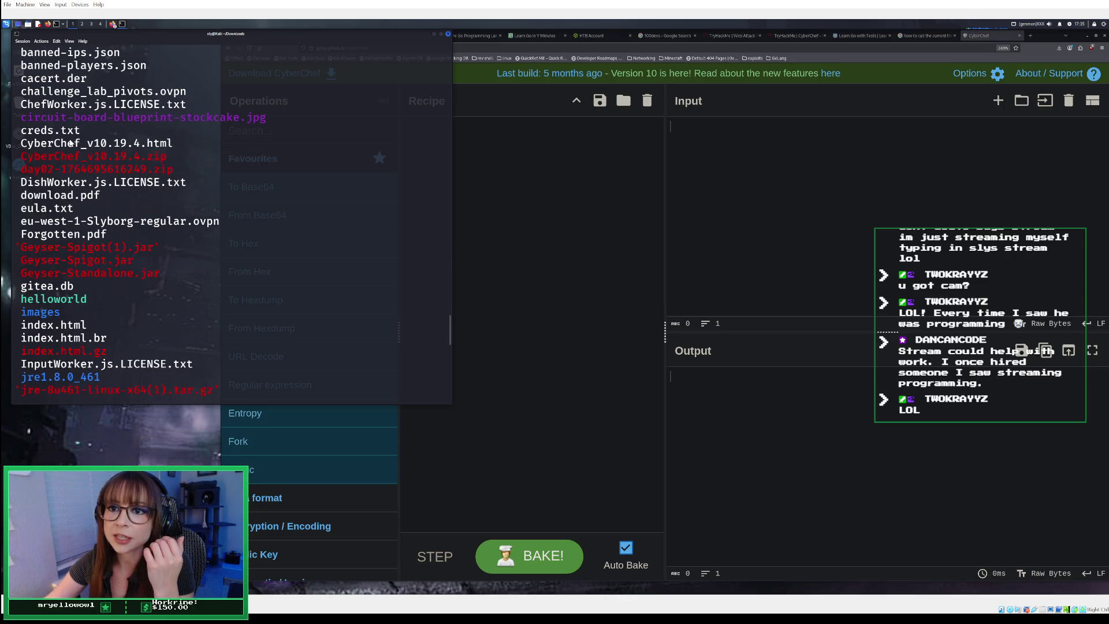
scroll(69, 142, "up", 10)
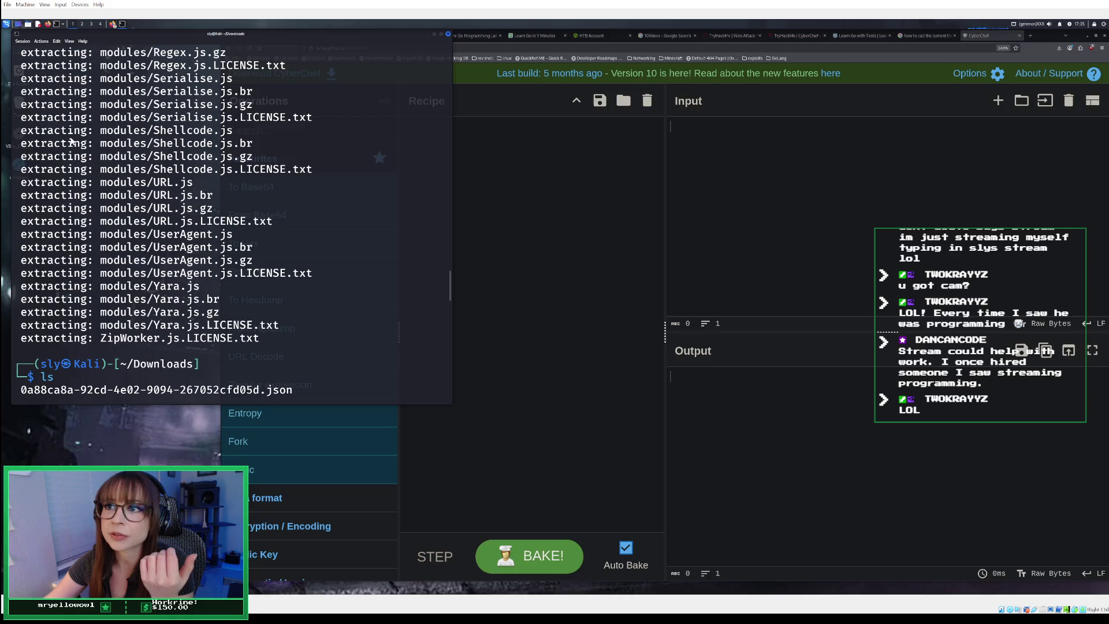
scroll(71, 143, "up", 12)
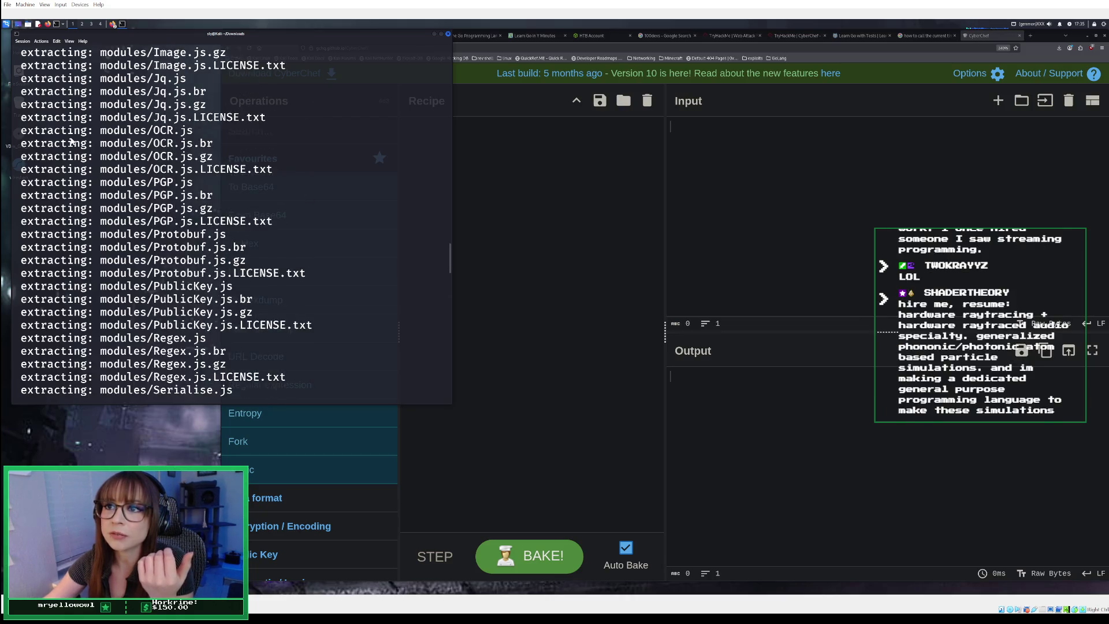
scroll(71, 142, "up", 4)
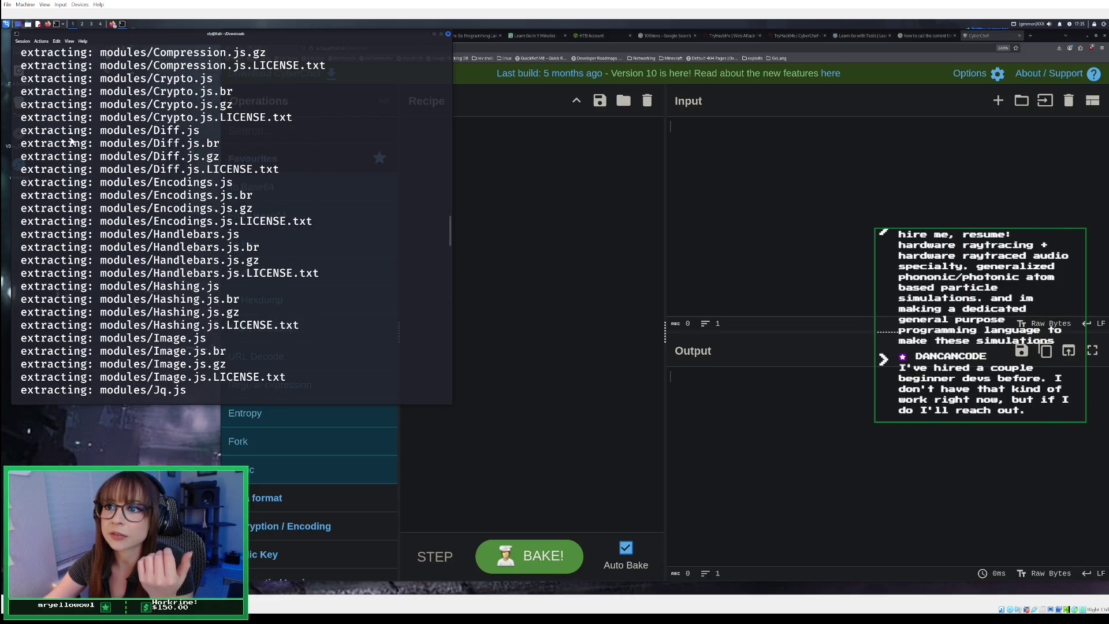
scroll(72, 143, "up", 7)
scroll(71, 142, "up", 17)
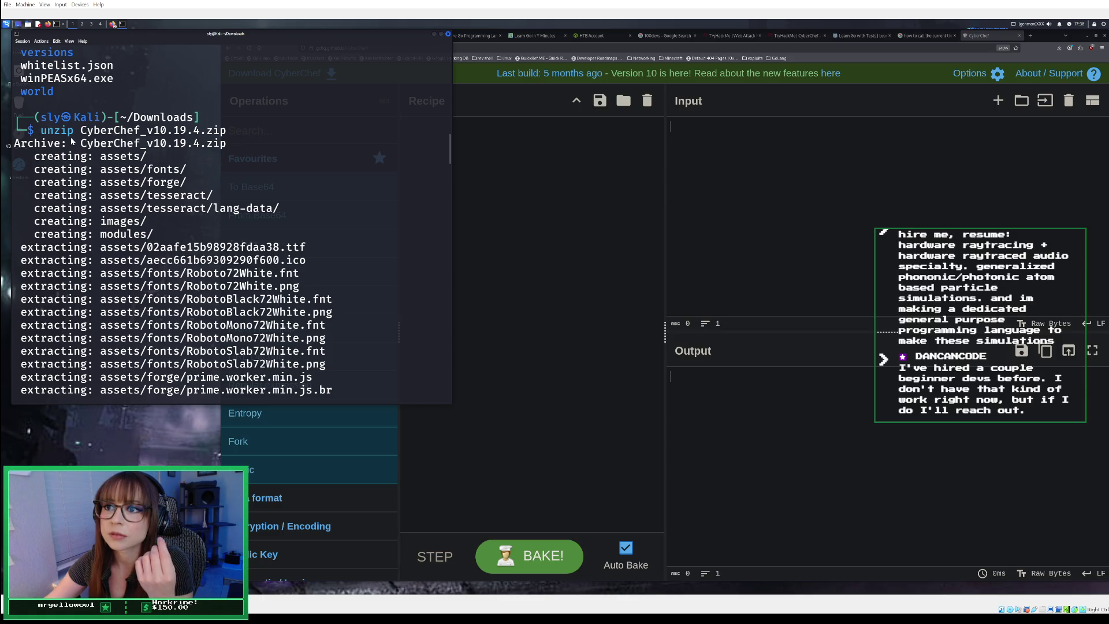
scroll(72, 142, "down", 8)
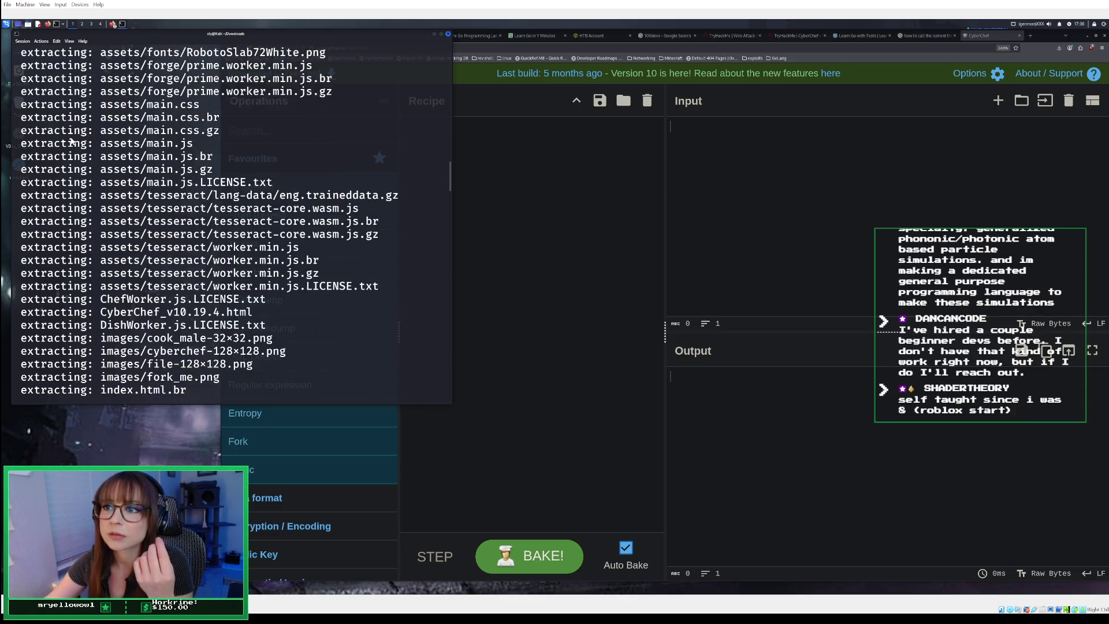
scroll(72, 142, "down", 4)
scroll(71, 142, "down", 4)
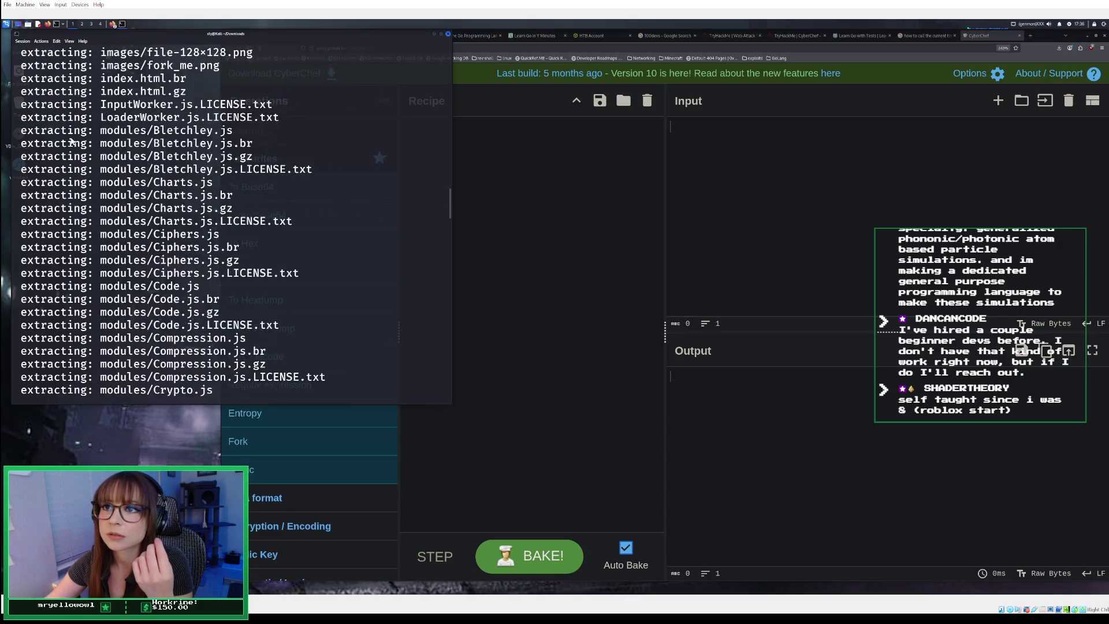
scroll(71, 142, "up", 3)
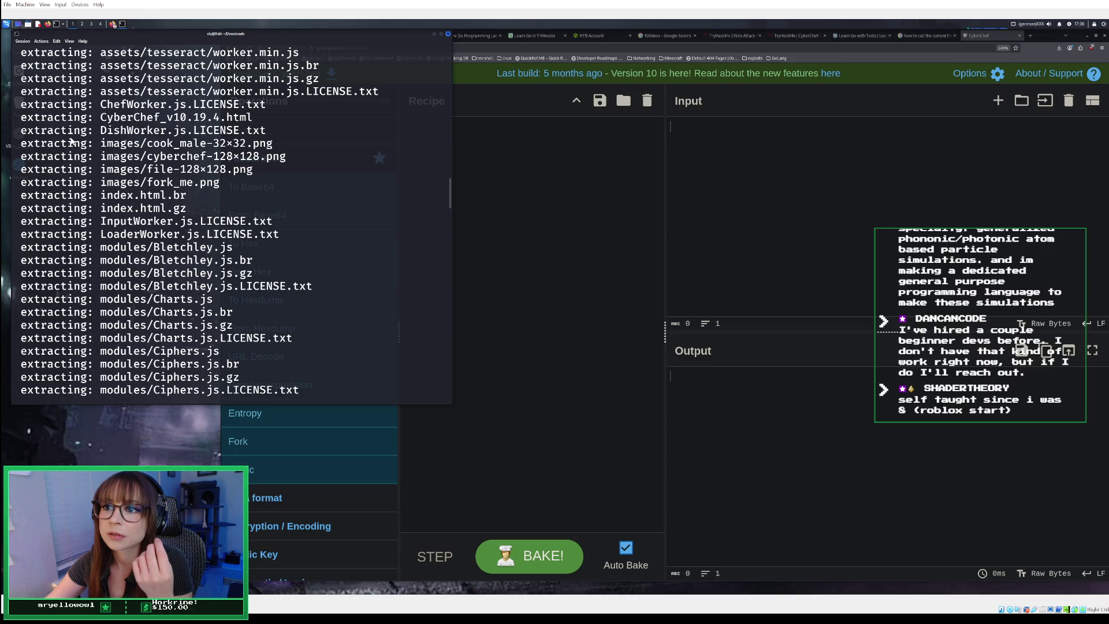
scroll(72, 142, "down", 20)
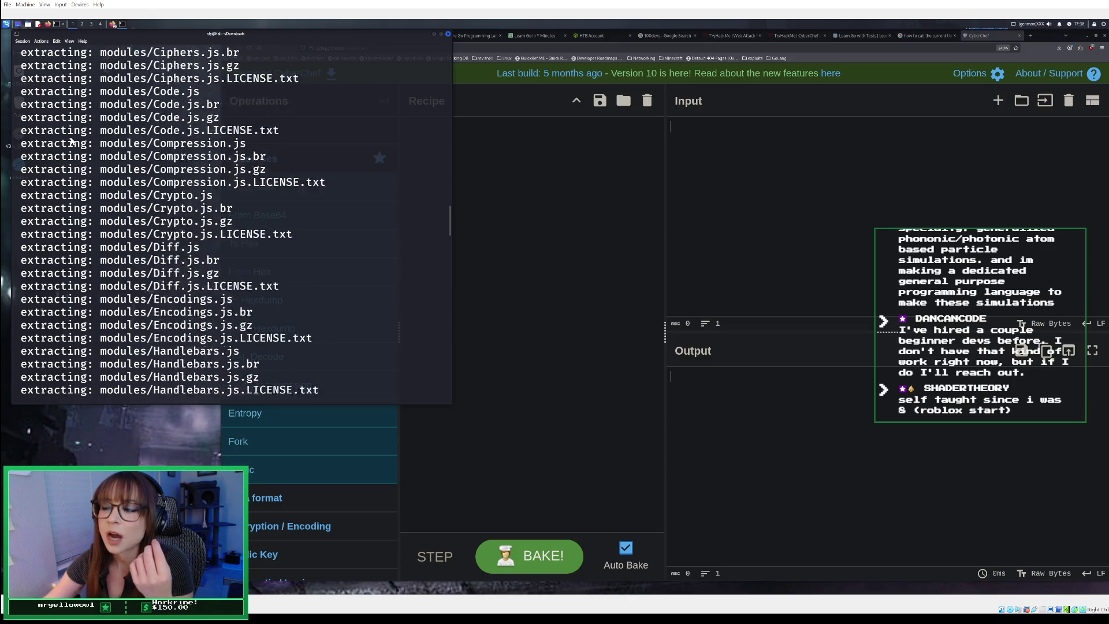
scroll(72, 143, "down", 9)
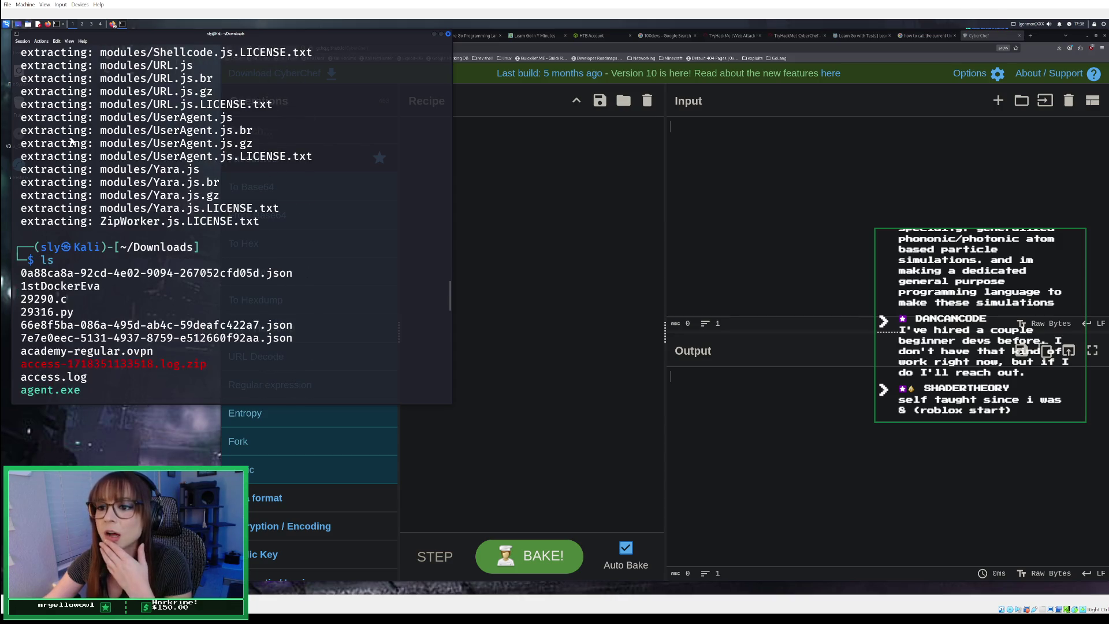
scroll(72, 142, "down", 13)
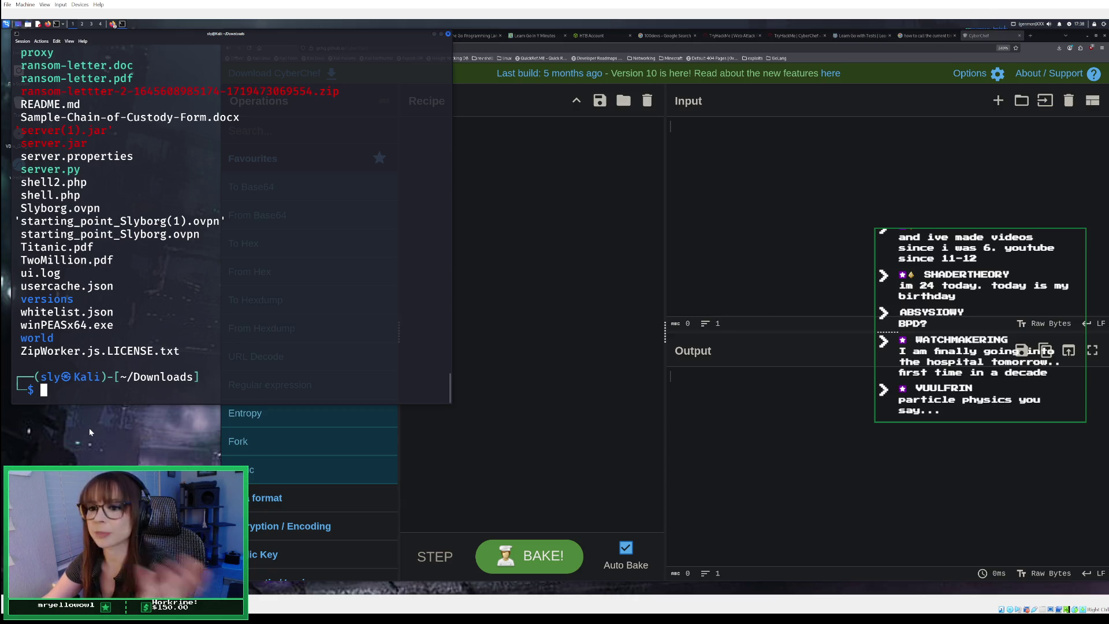
mouse_move(372, 410)
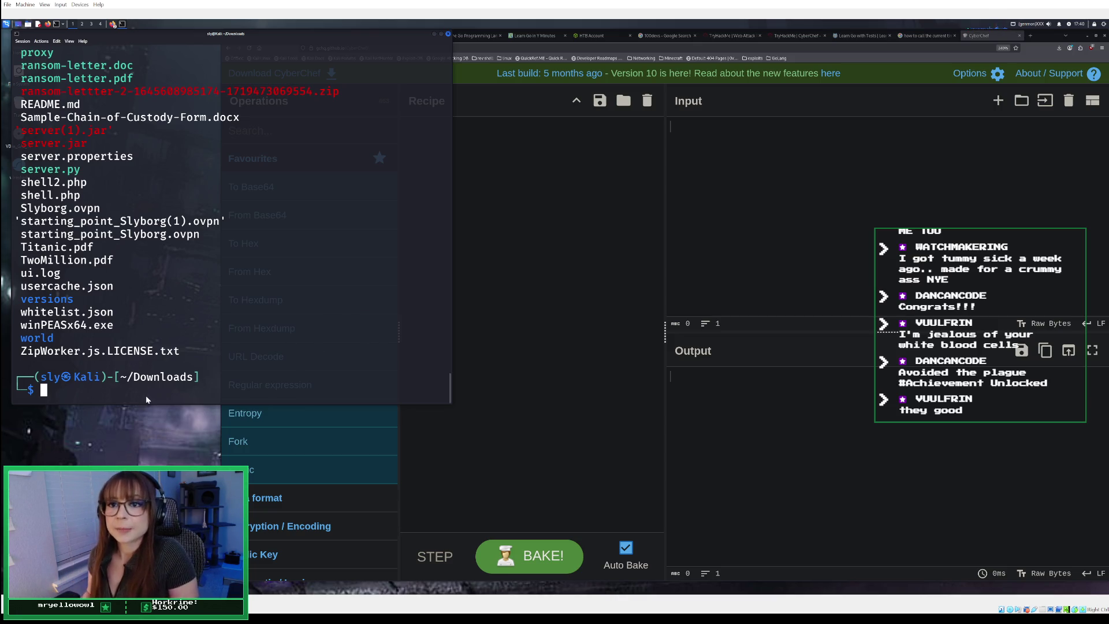
type("instal")
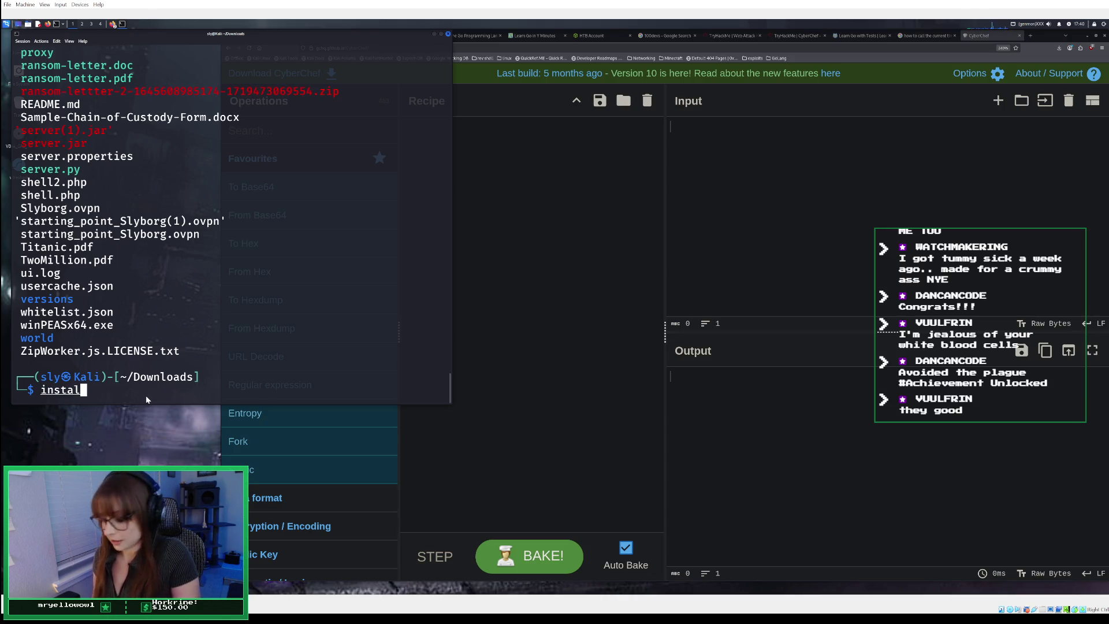
type("l Cyb")
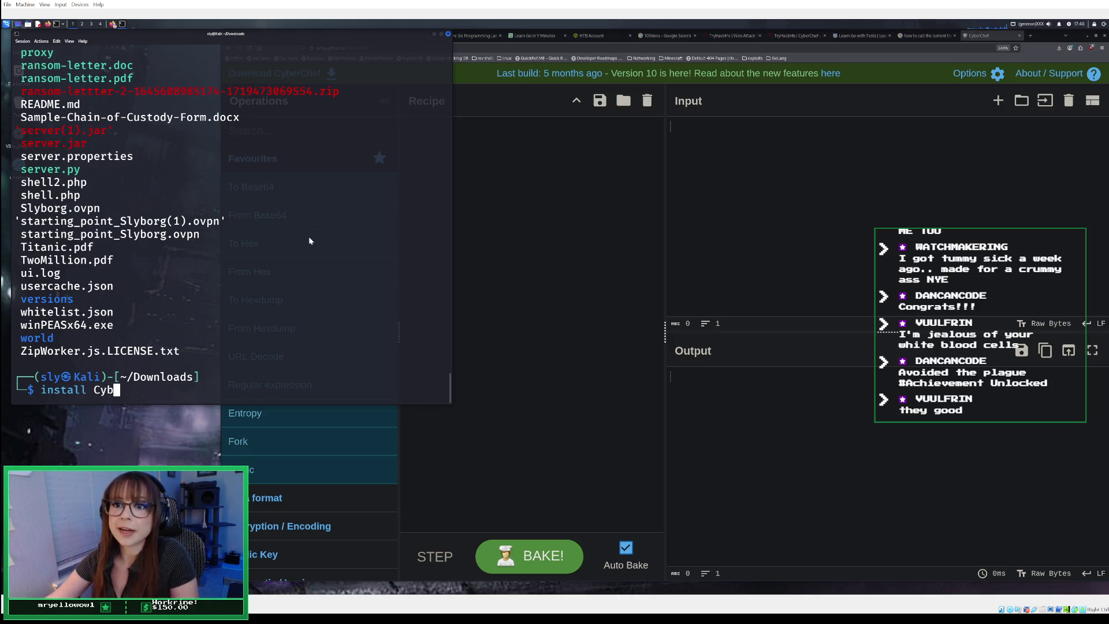
- Bring the CyberChef Firefox window forward and add a new blank tab beside it
scroll(316, 238, "up", 4)
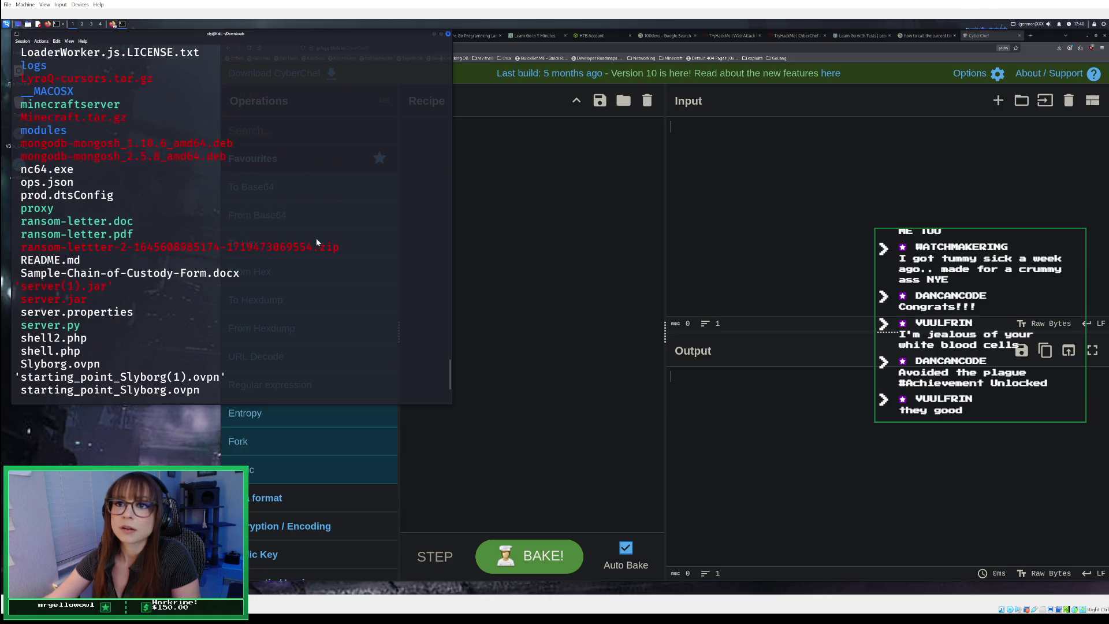
left_click(1038, 38)
left_click(1028, 36)
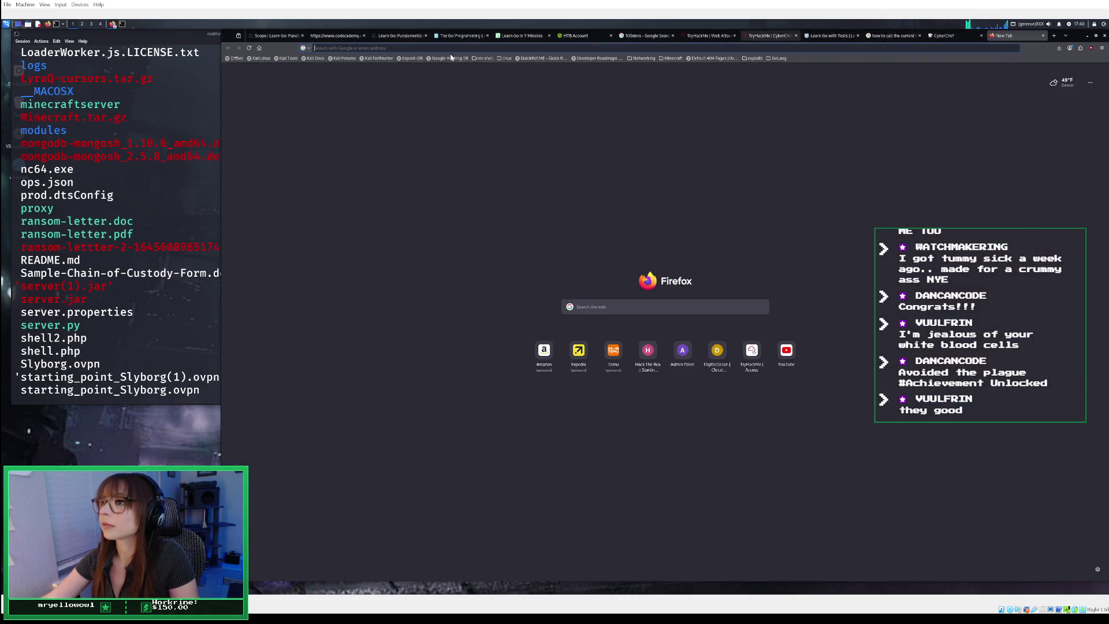
left_click(938, 37)
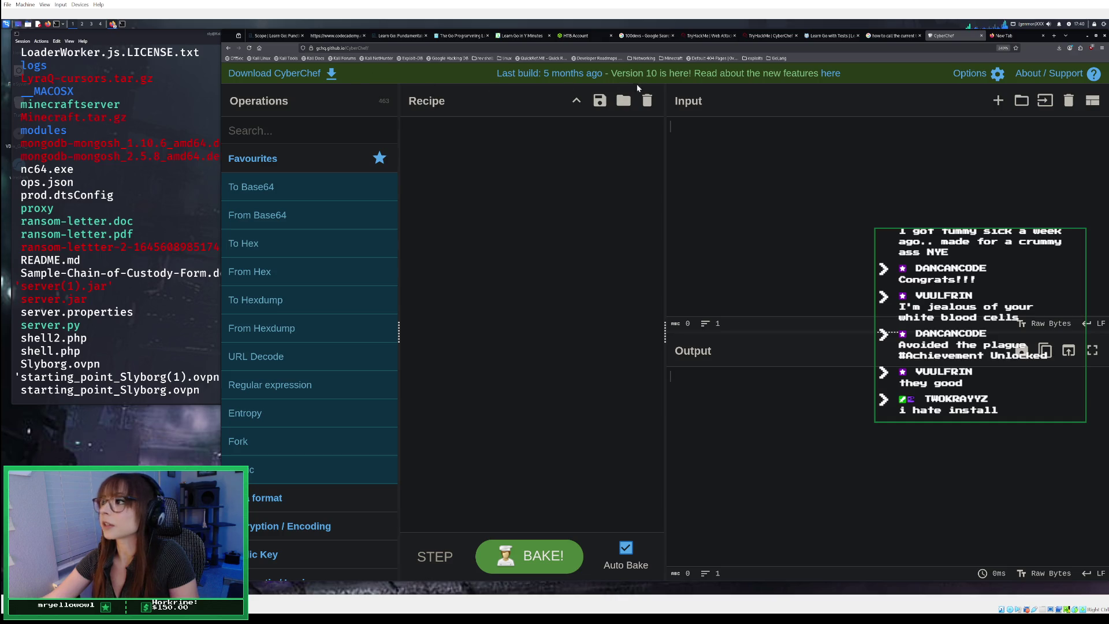
- Read CyberChef's About / Support information showing version 10.19.4, then close it
left_click(1046, 69)
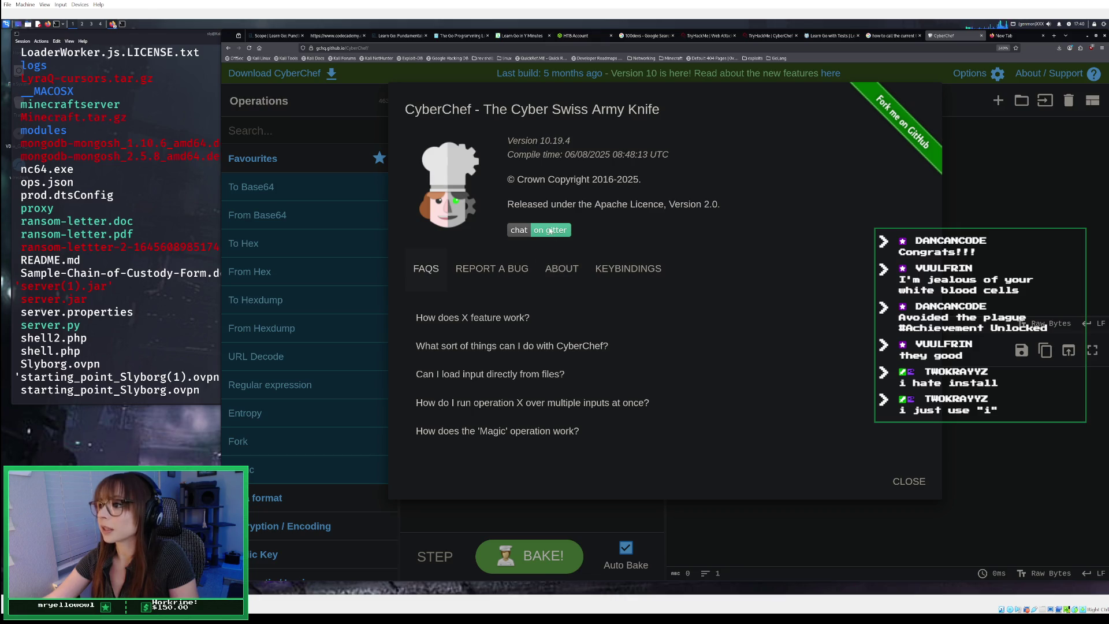
left_click(567, 272)
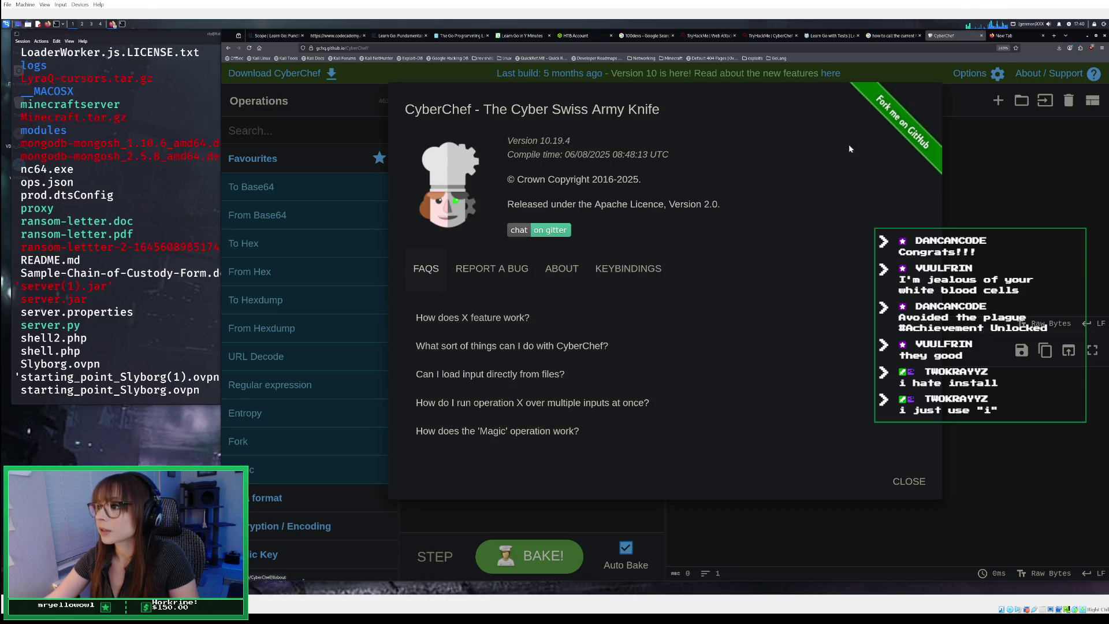
left_click(568, 270)
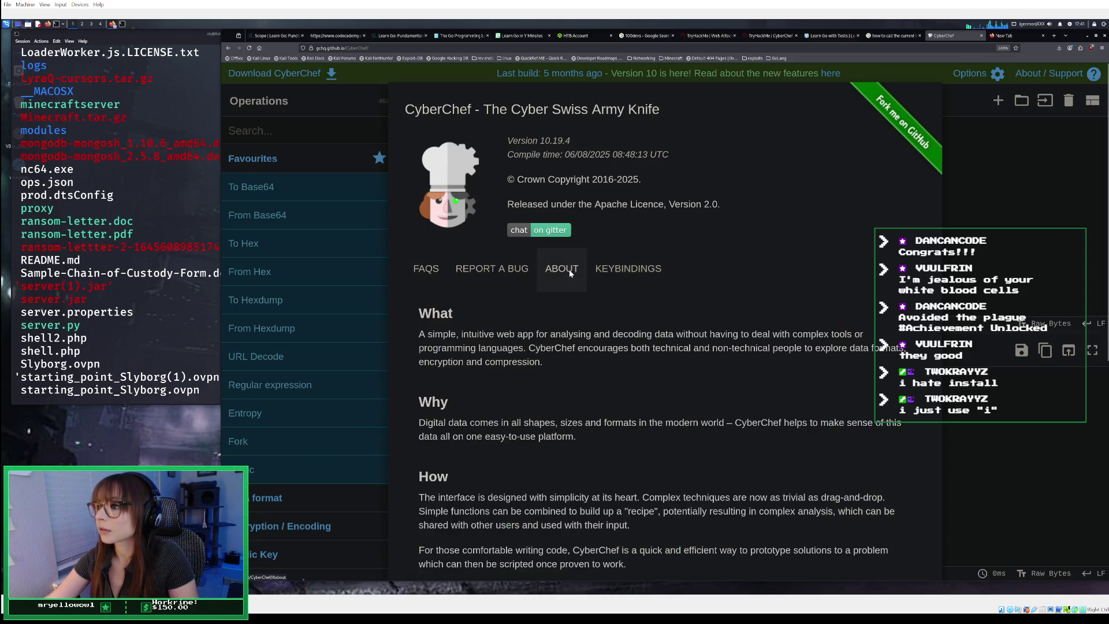
scroll(567, 273, "down", 6)
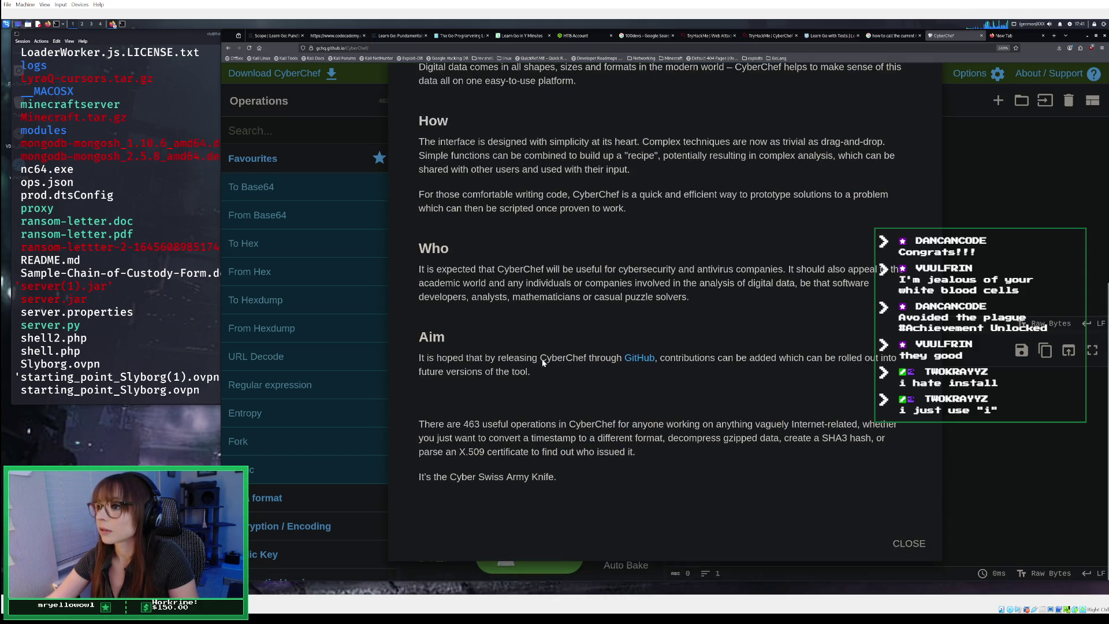
scroll(552, 320, "up", 2)
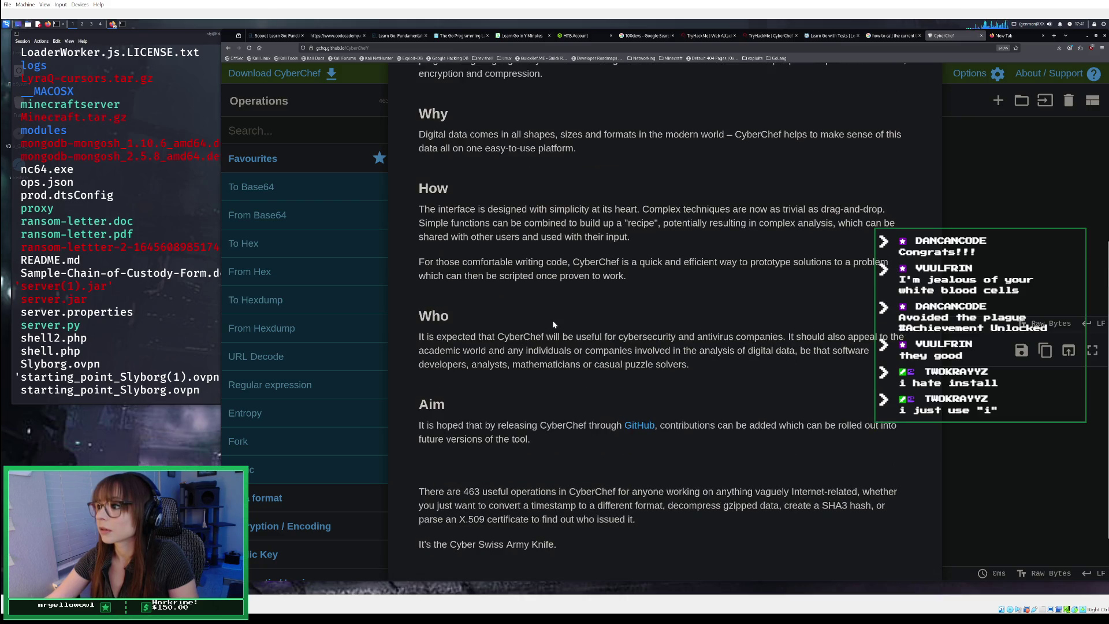
scroll(552, 320, "up", 5)
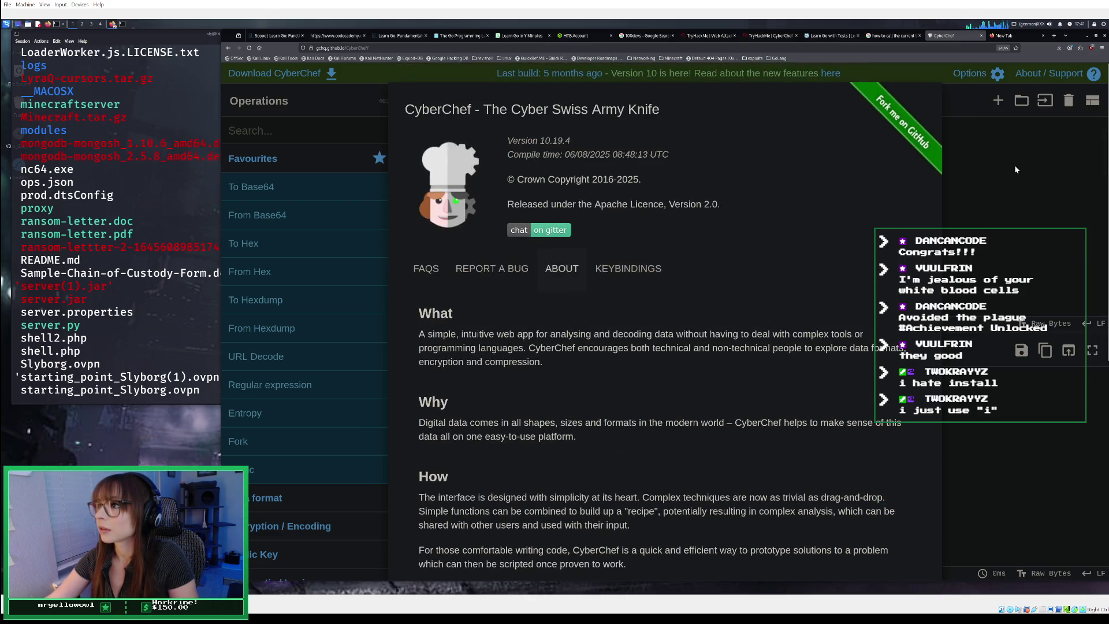
left_click(1017, 163)
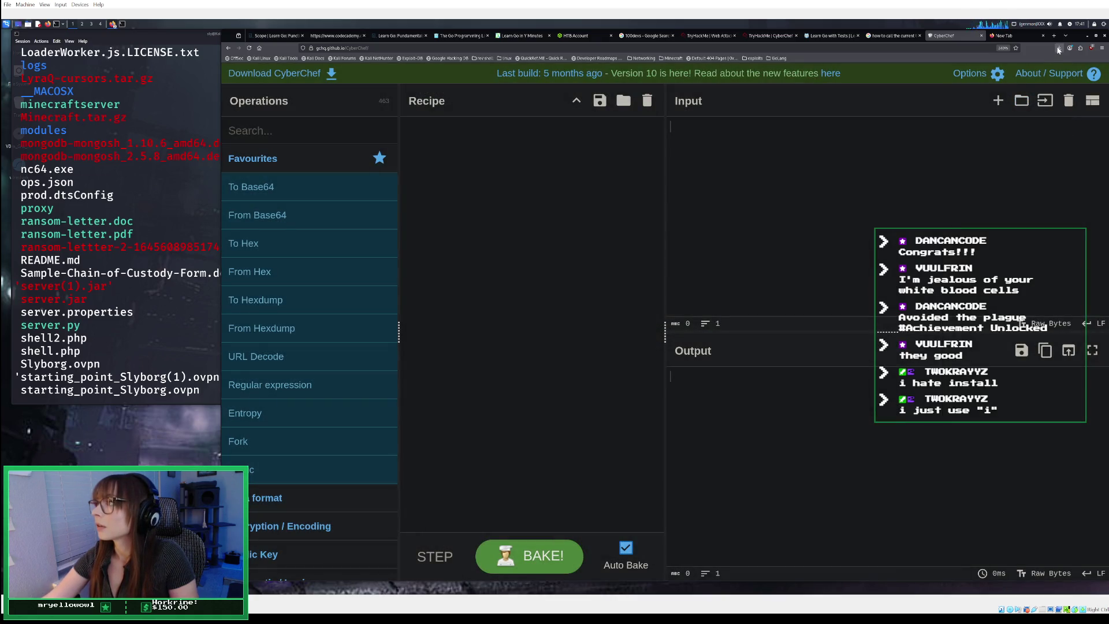
- Search Google for 'how to install cyberchef' in the blank tab, then return to the CyberChef tab
left_click(1003, 36)
type("how to i")
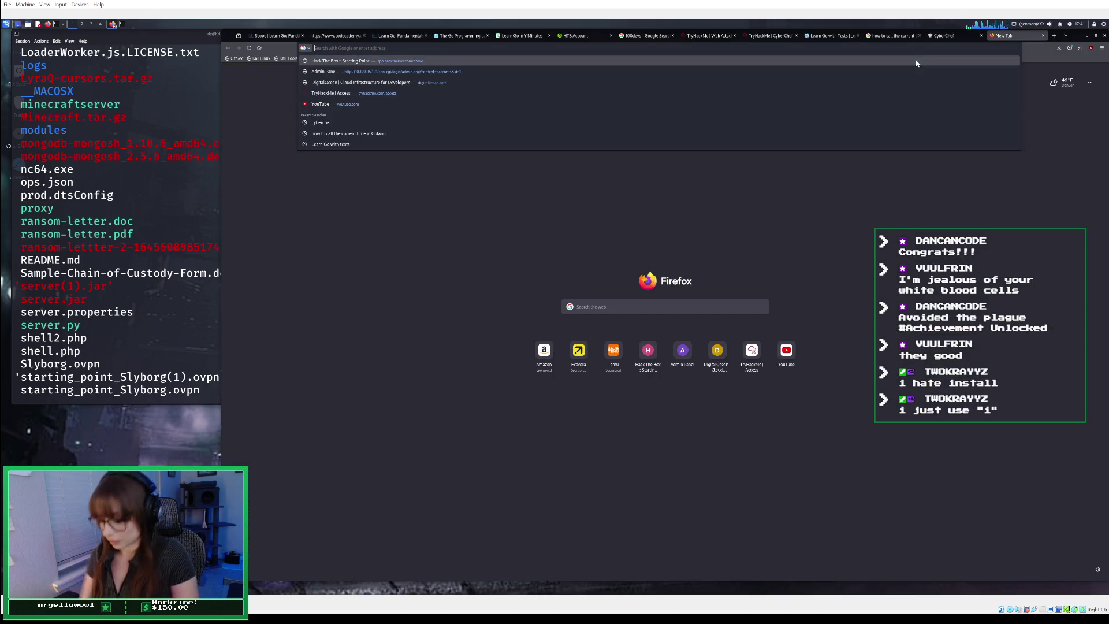
type("nstall")
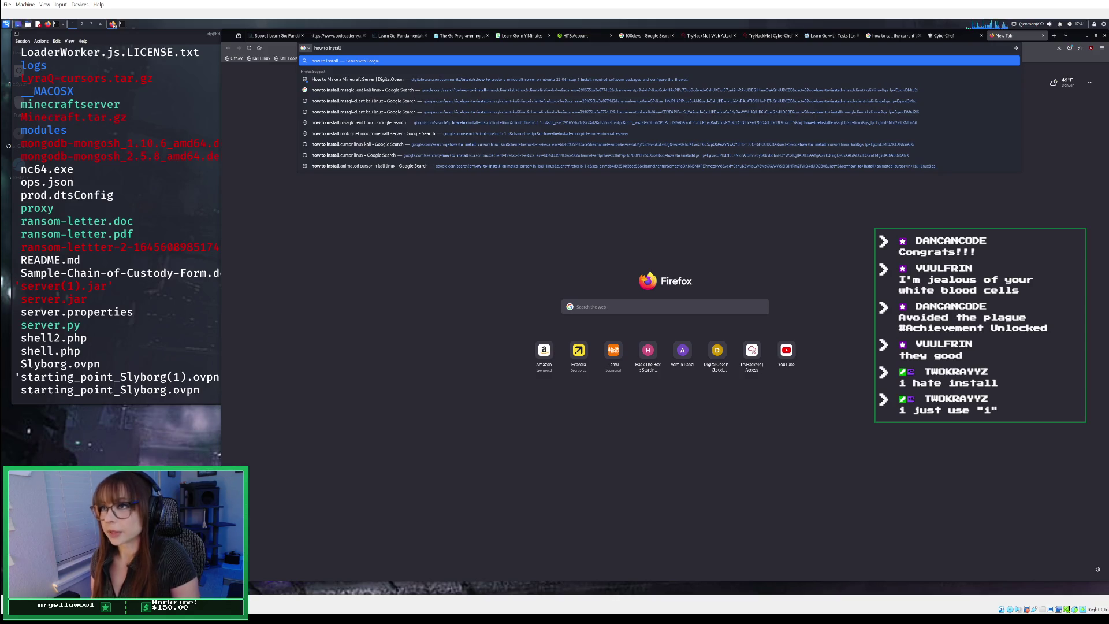
type(" cyber")
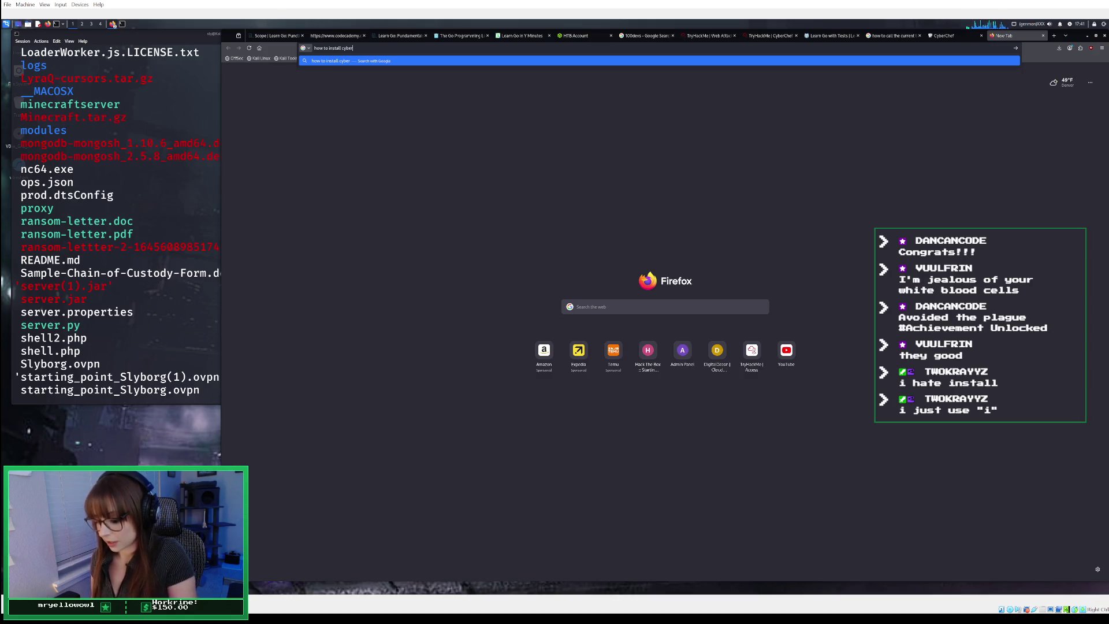
type("chef")
key("Return")
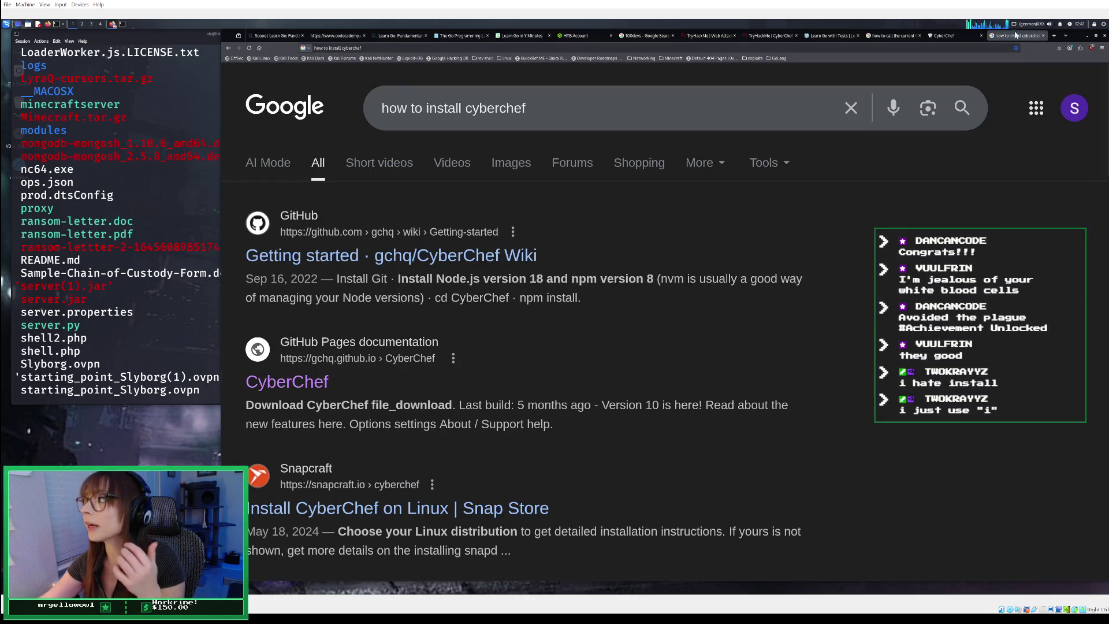
left_click(940, 36)
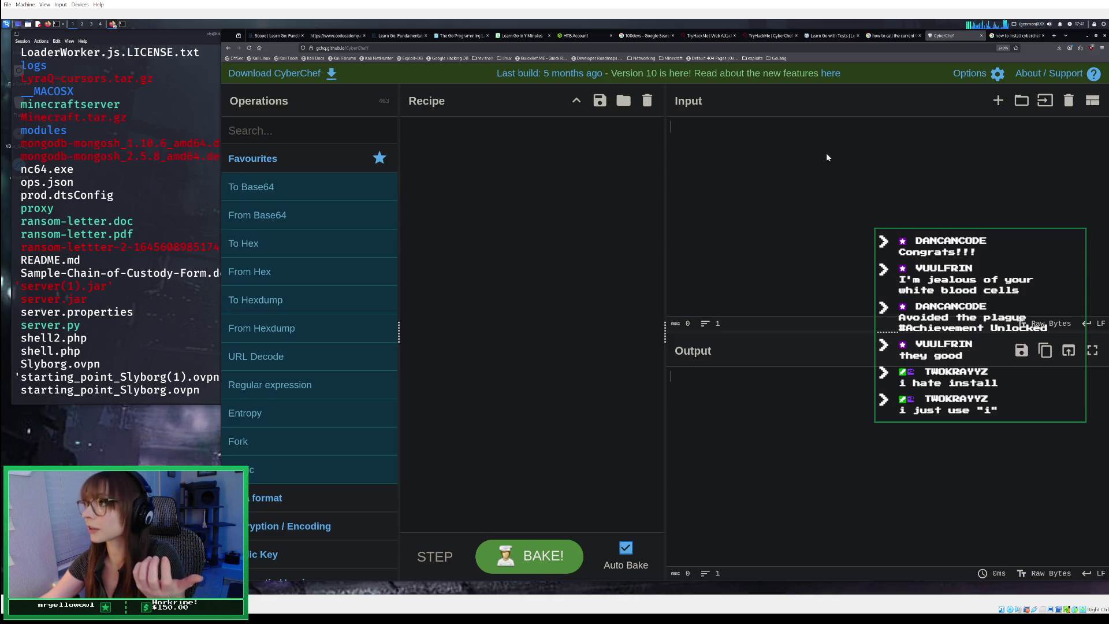
- Terminate the TryHackMe AttackBox, then open the hosted CyberChef result at gchq.github.io
left_click(759, 36)
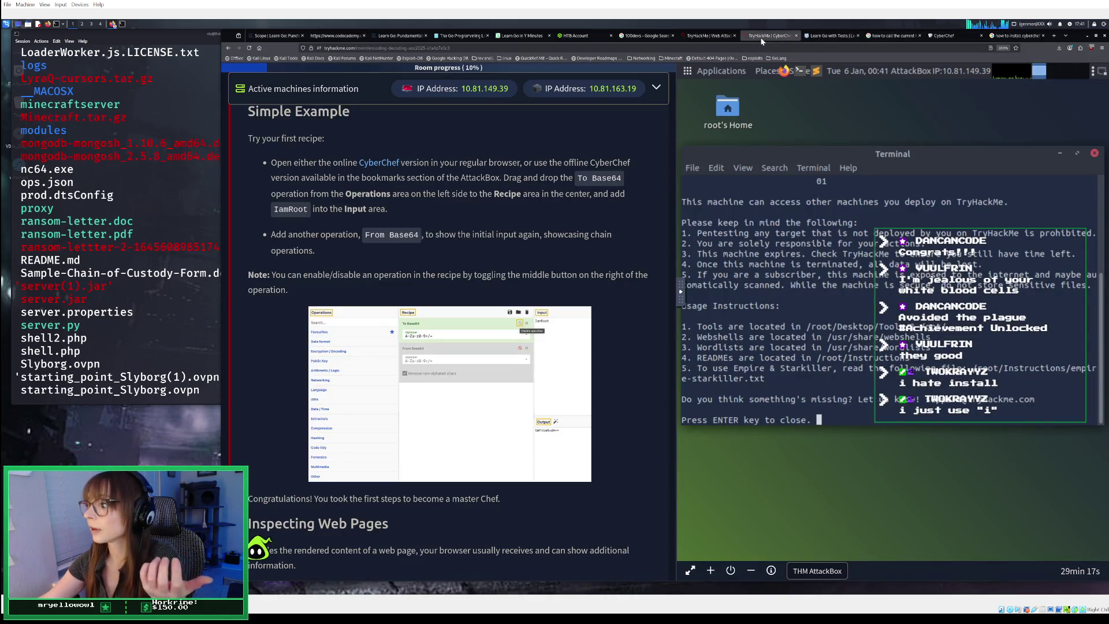
left_click(1012, 35)
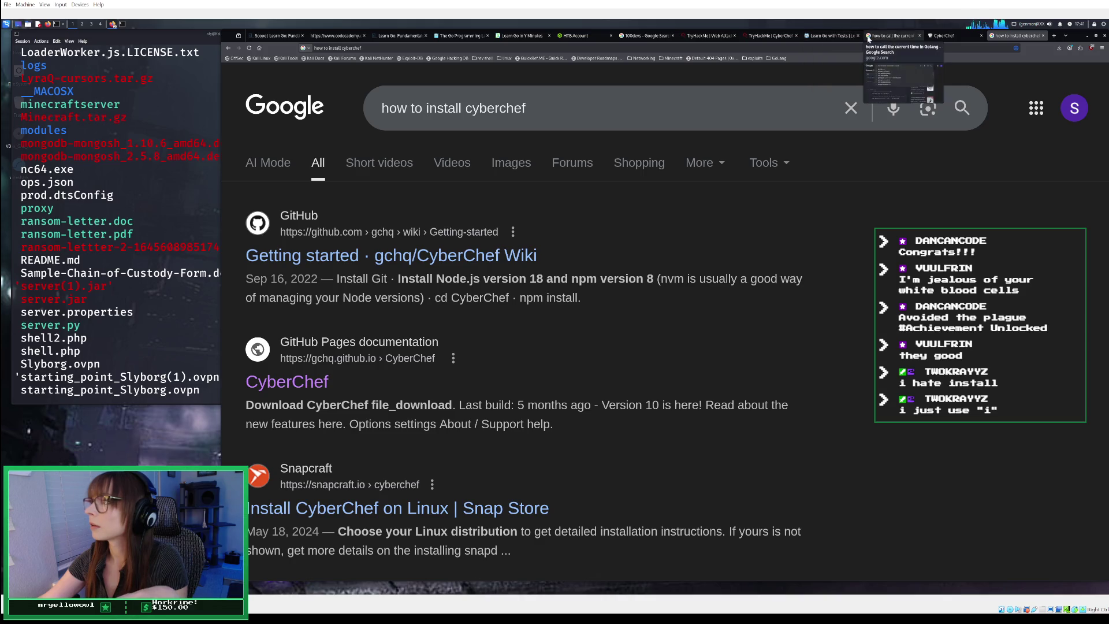
left_click(771, 35)
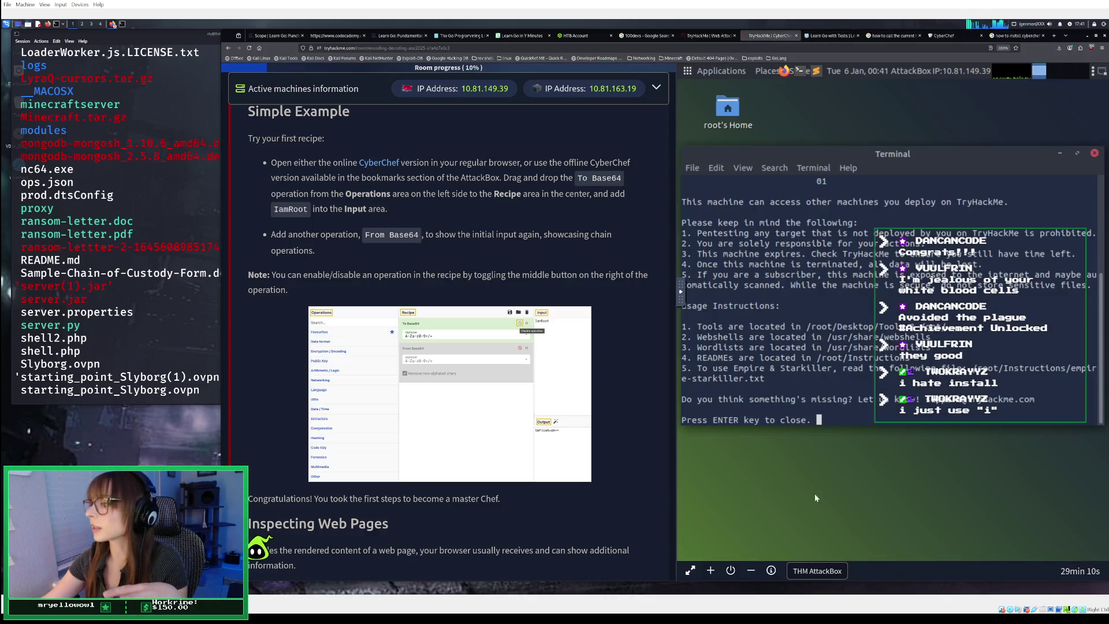
left_click(731, 570)
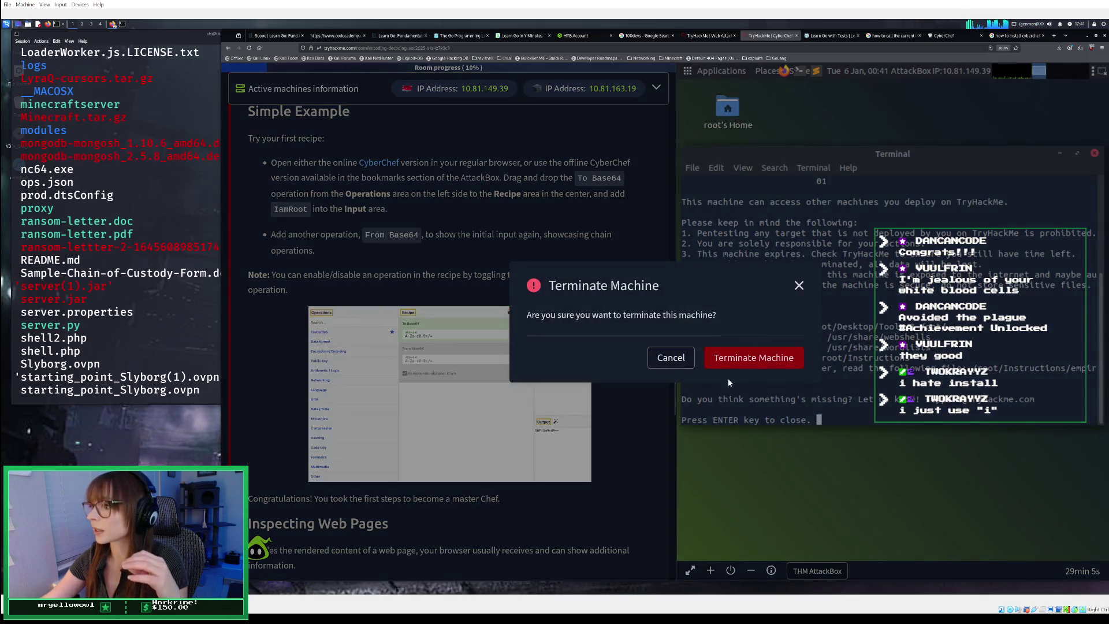
left_click(733, 358)
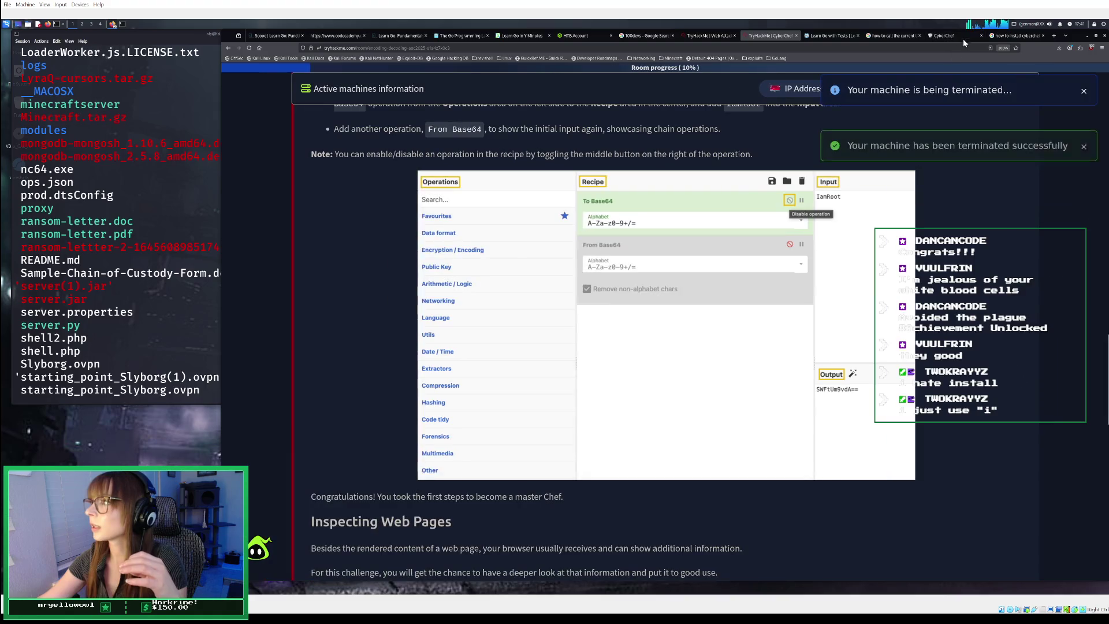
left_click(1010, 36)
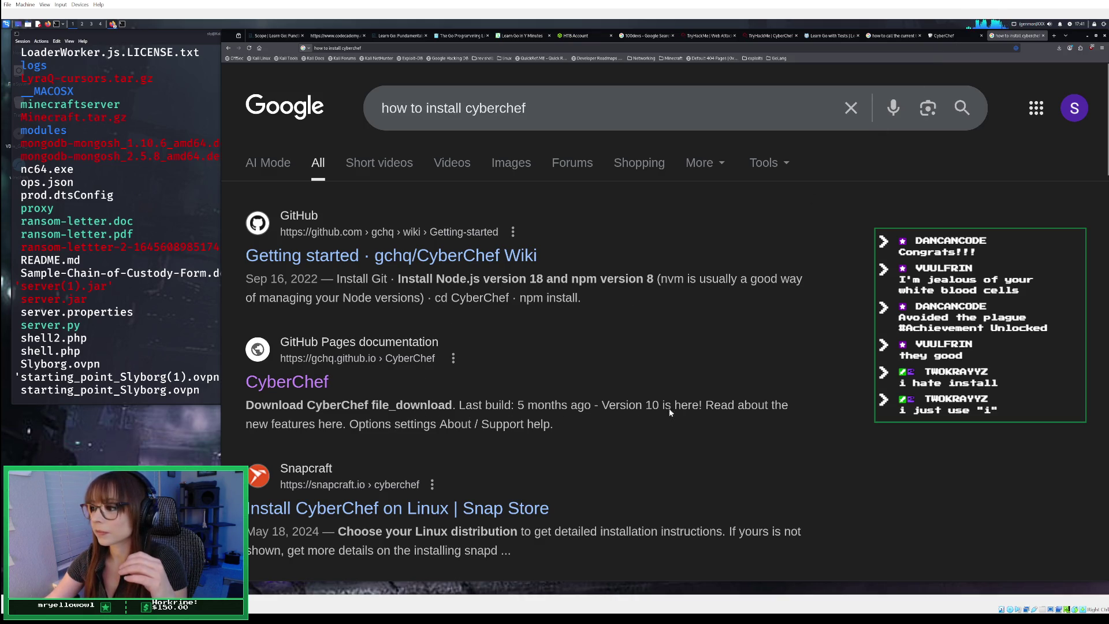
left_click(315, 389)
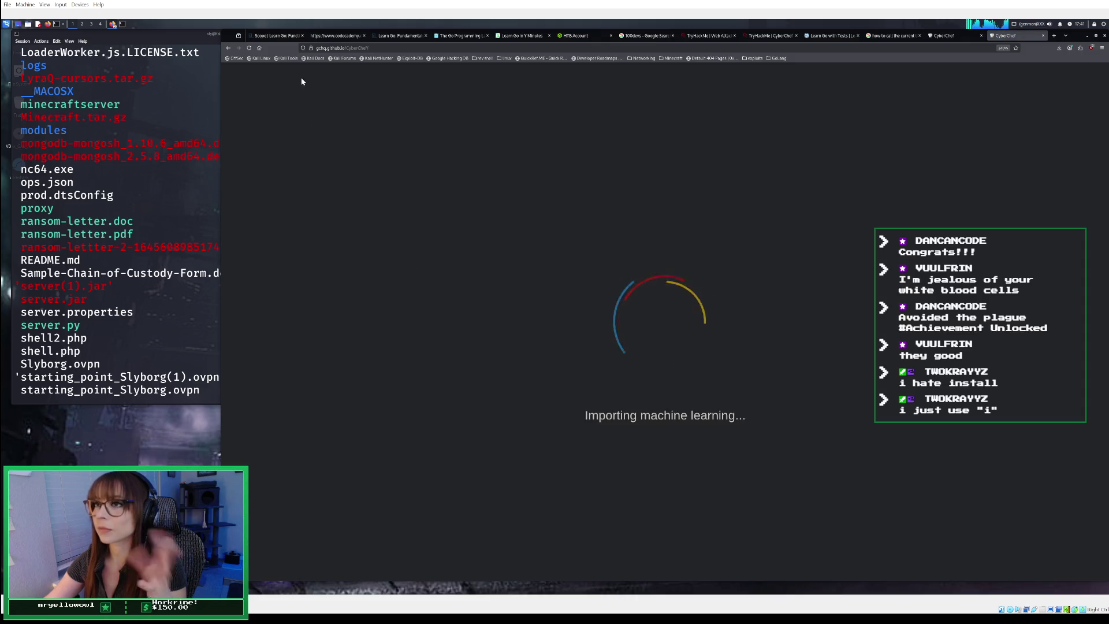
- Go back to the results and open the 'Getting started · gchq/CyberChef Wiki' page
left_click(231, 49)
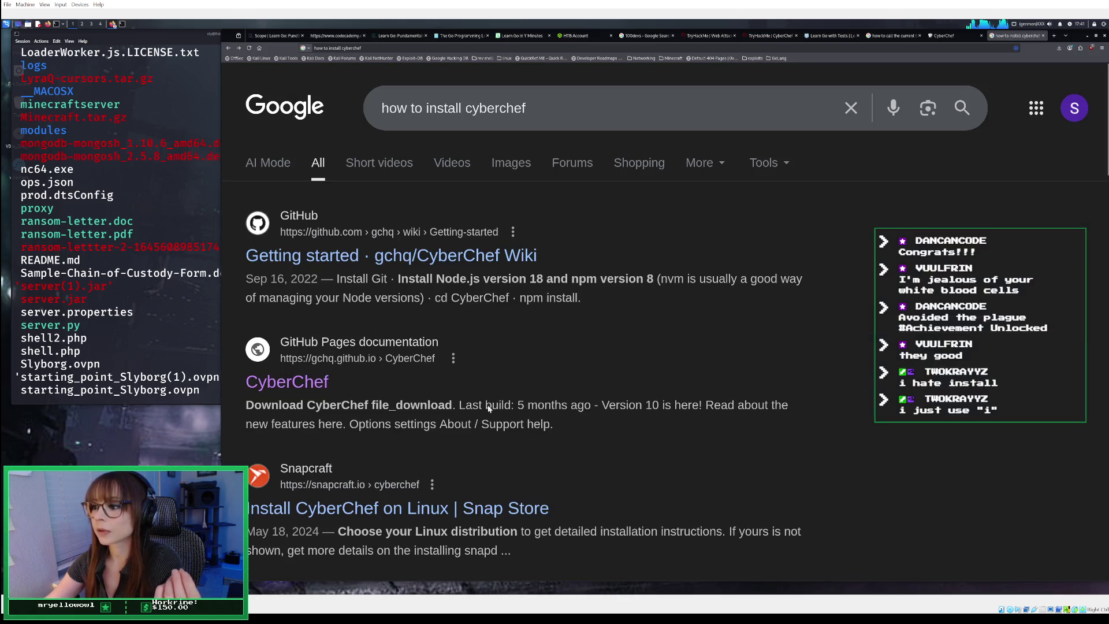
left_click(380, 261)
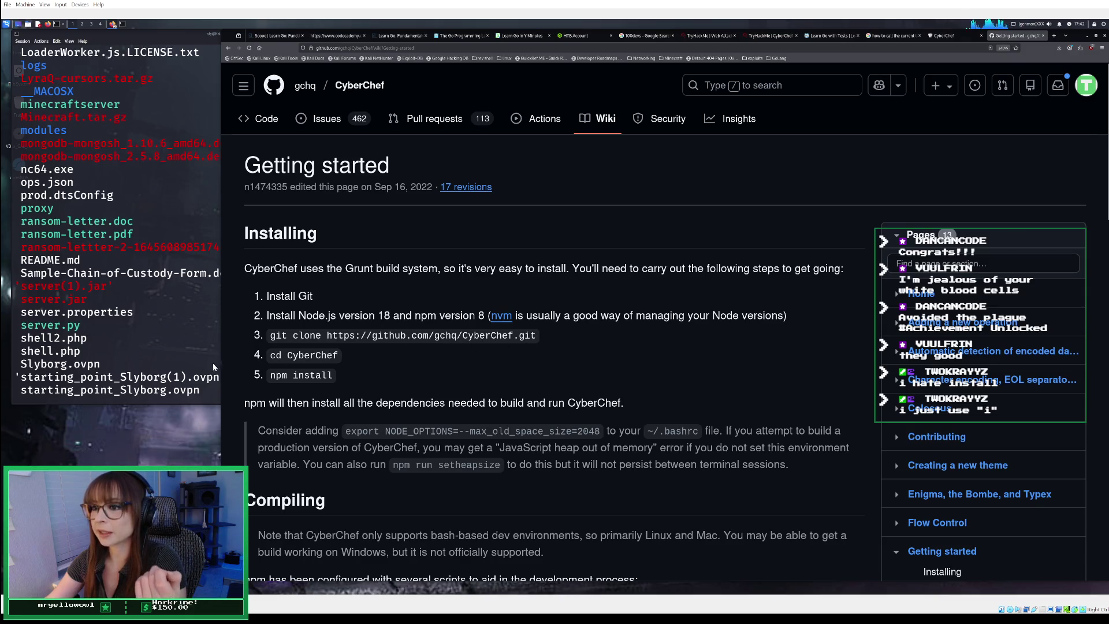
- Focus the terminal, erase the mistaken 'install Cyb' command, and scroll through the Downloads listing
left_click(166, 356)
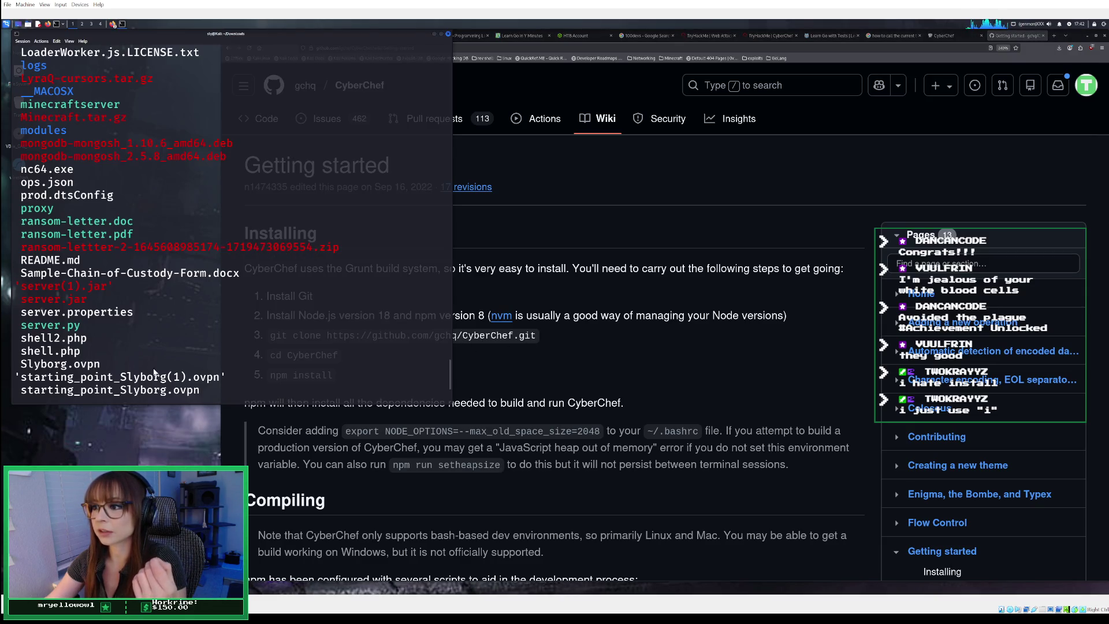
type("install Cyb")
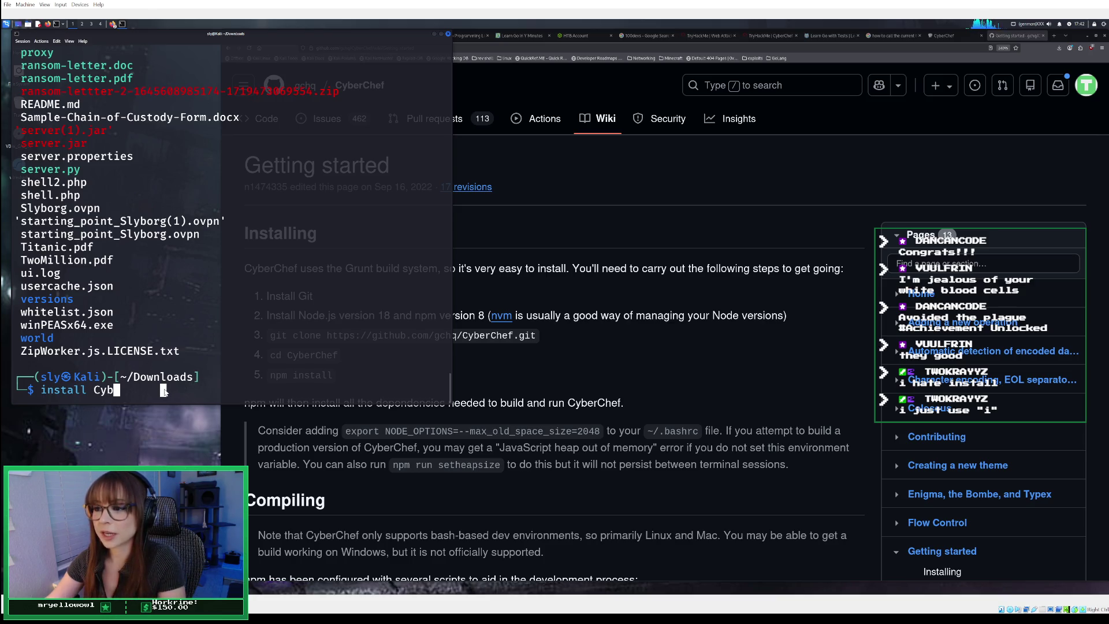
key("BackSpace")
key("BackSpace")
key("BackSpace")
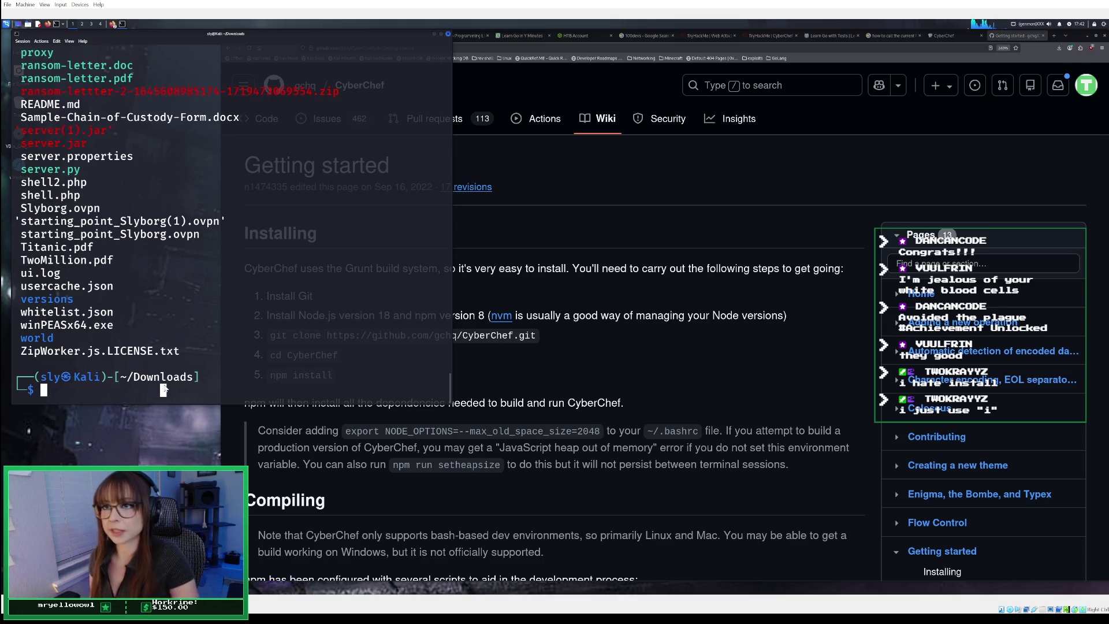
type("rm")
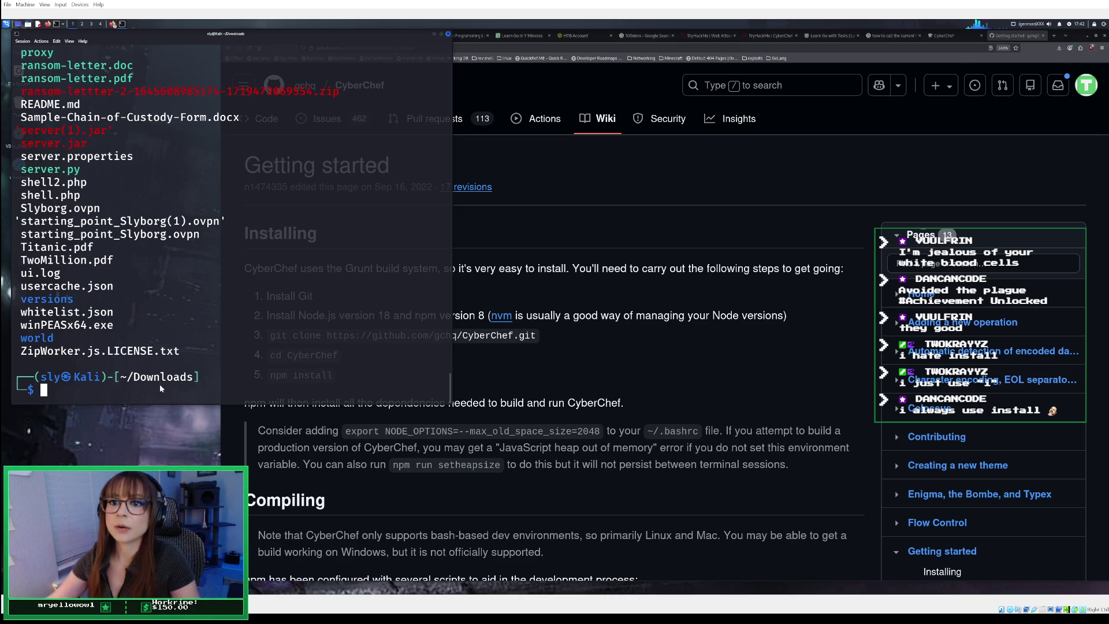
scroll(169, 364, "up", 1)
scroll(169, 364, "up", 15)
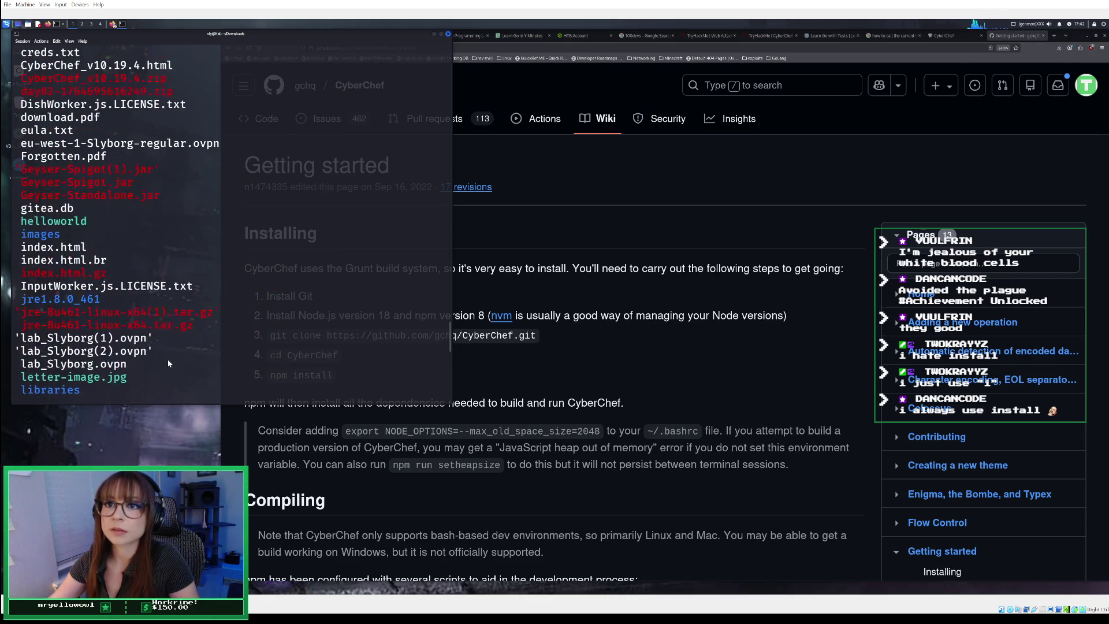
scroll(168, 363, "up", 3)
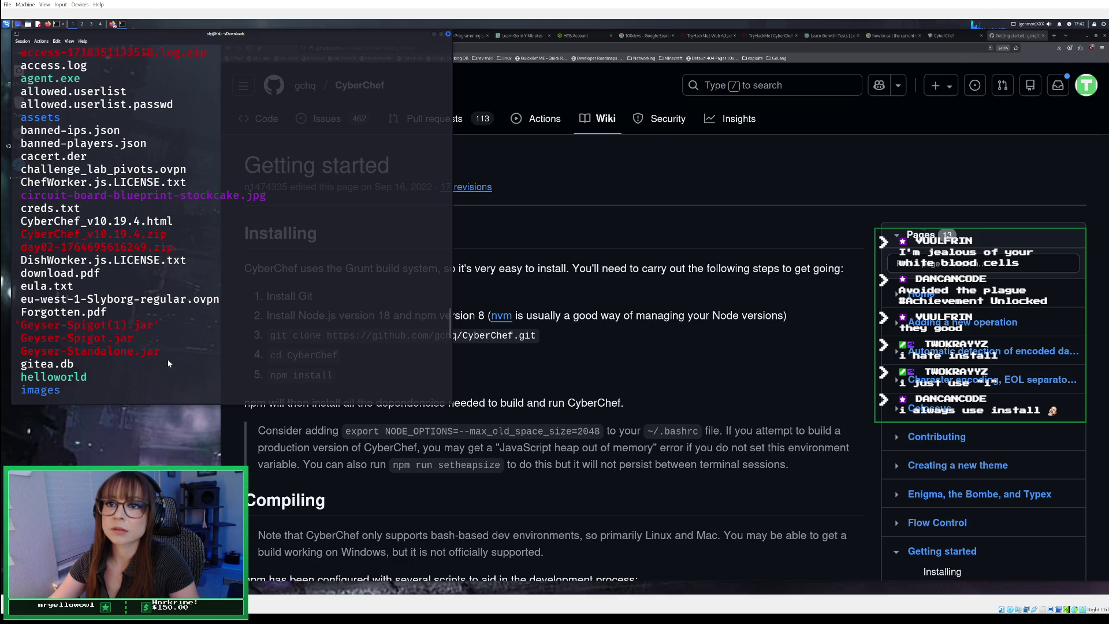
scroll(168, 363, "down", 1)
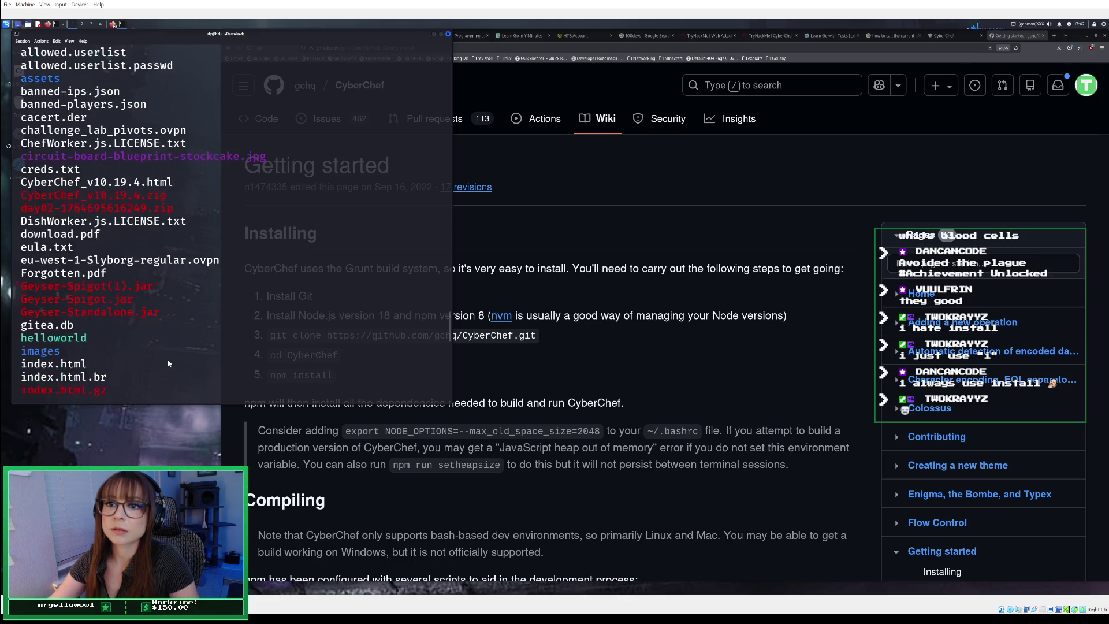
scroll(168, 363, "down", 15)
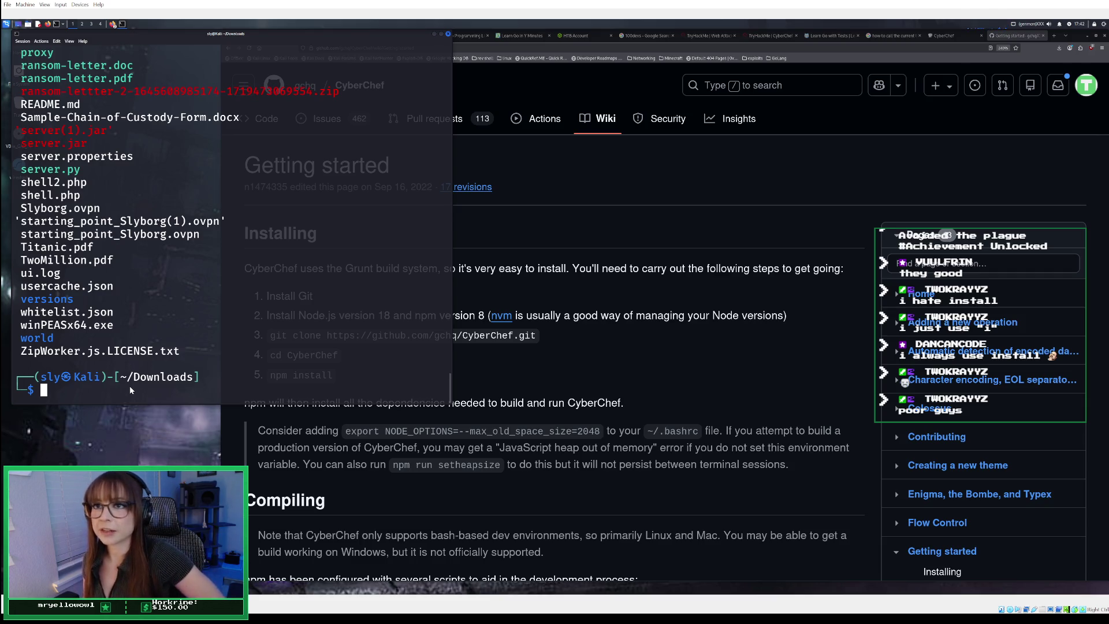
- Copy the git clone command from the wiki's step 3 and paste it at the terminal prompt
type("git")
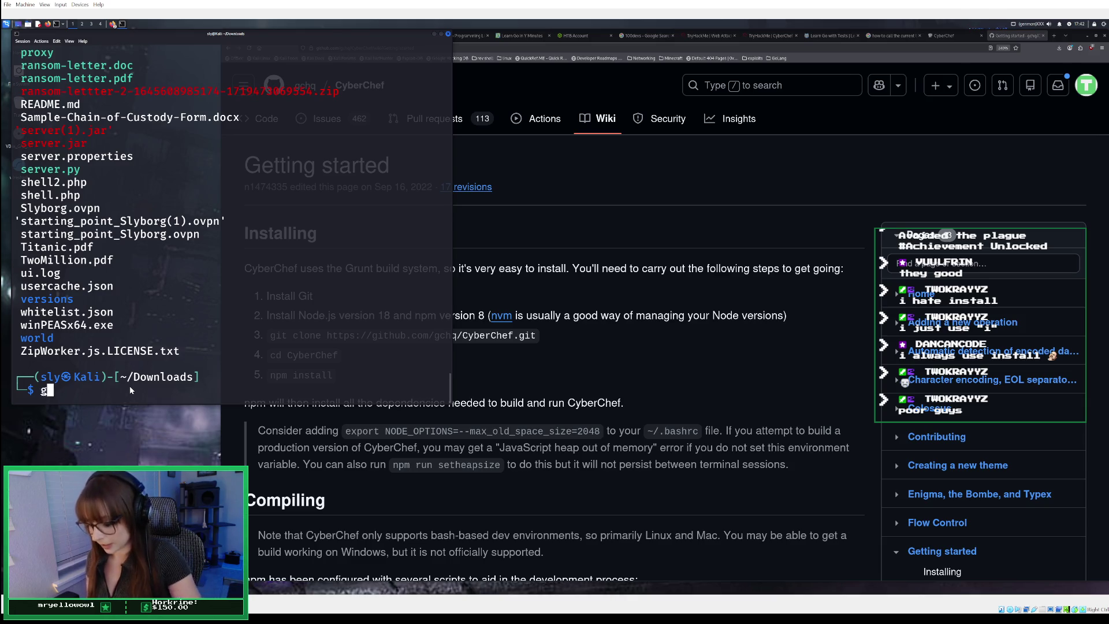
left_click(591, 320)
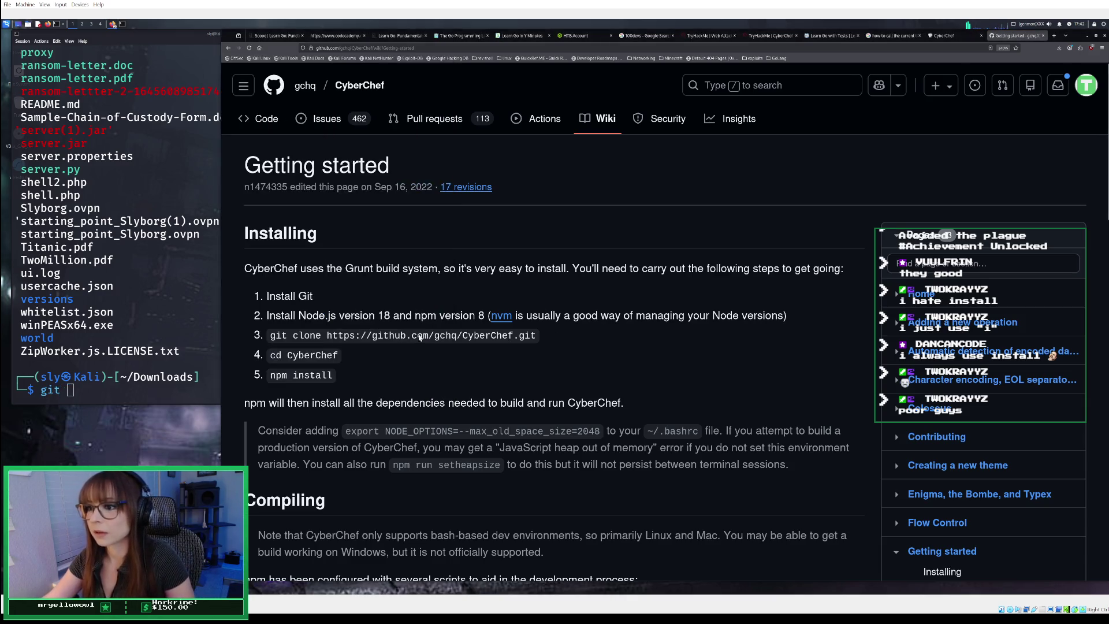
left_click_drag(294, 335, 536, 340)
right_click(531, 339)
left_click(555, 344)
left_click(154, 393)
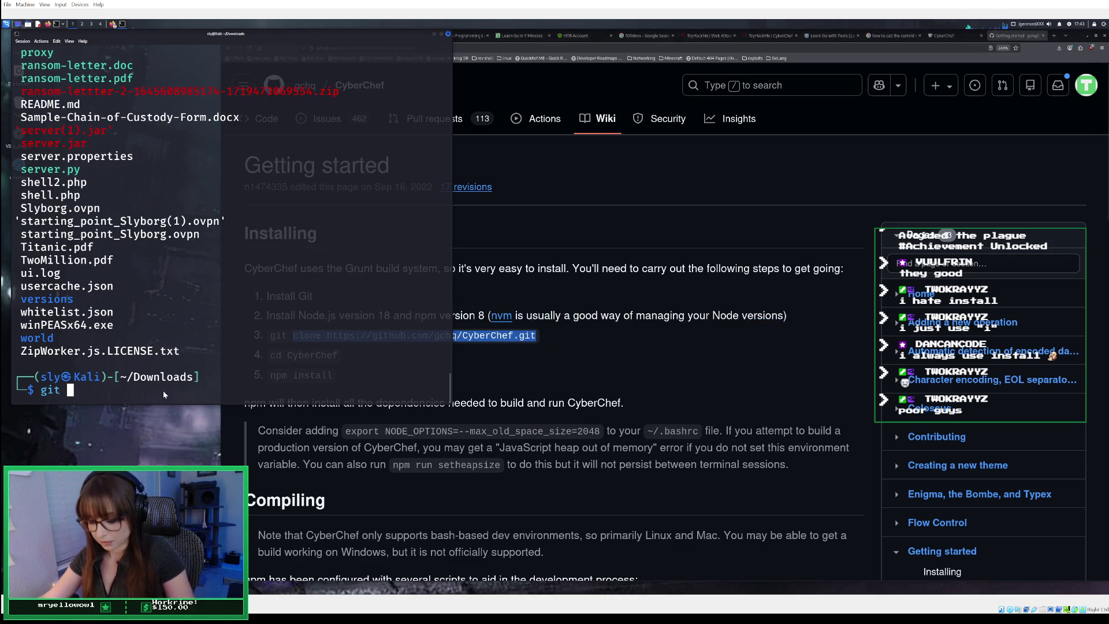
key("ctrl+v")
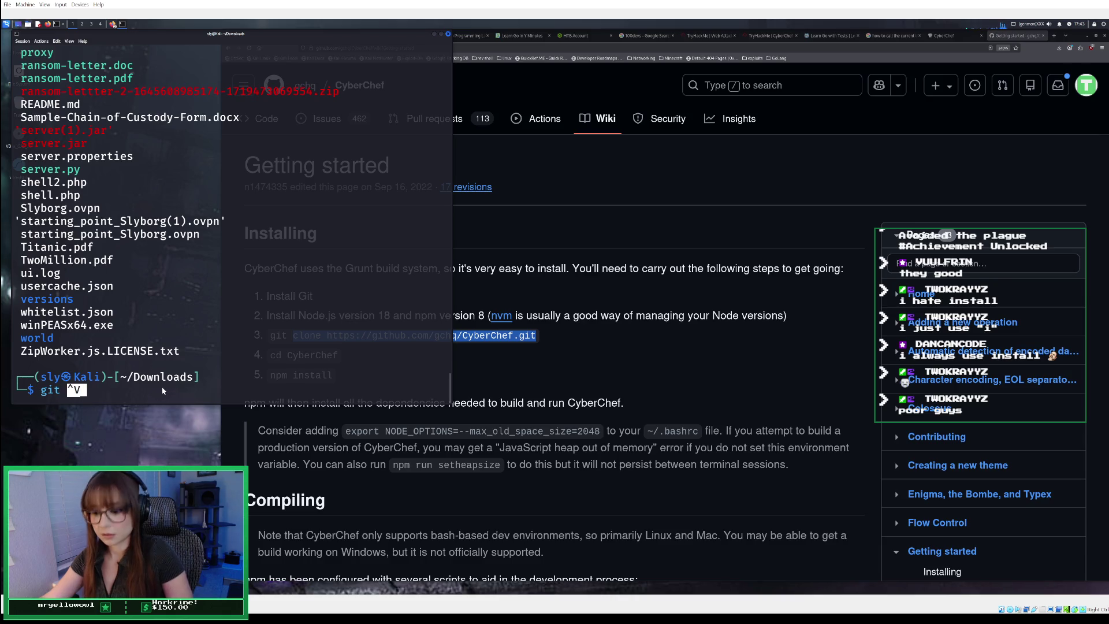
key("BackSpace")
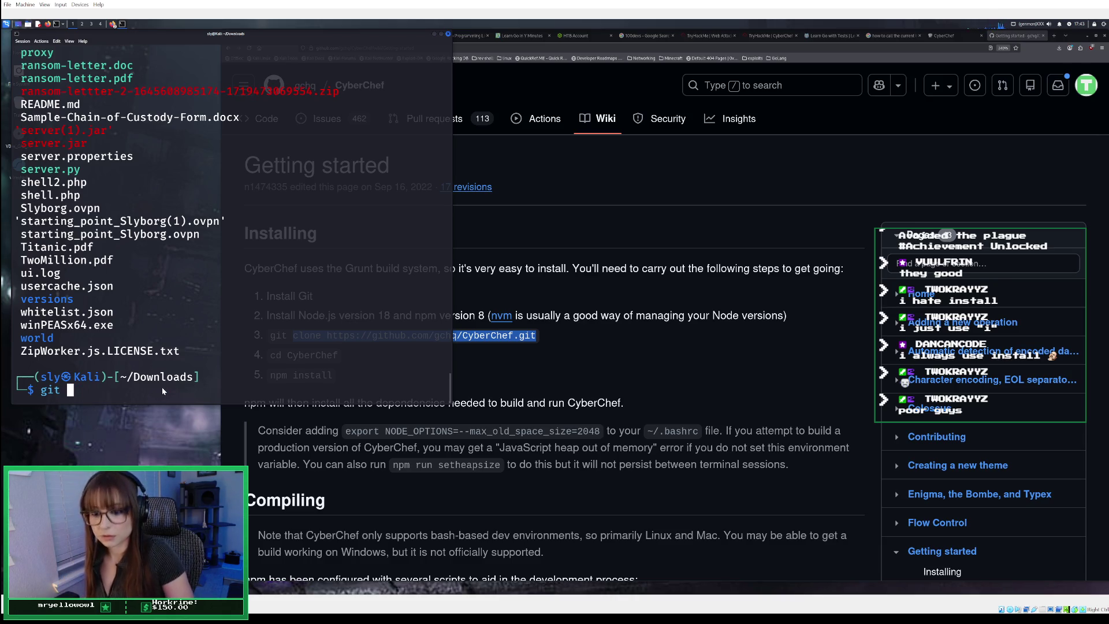
key("ctrl+shift+v")
key("BackSpace")
key("Left")
key("Left")
key("Left")
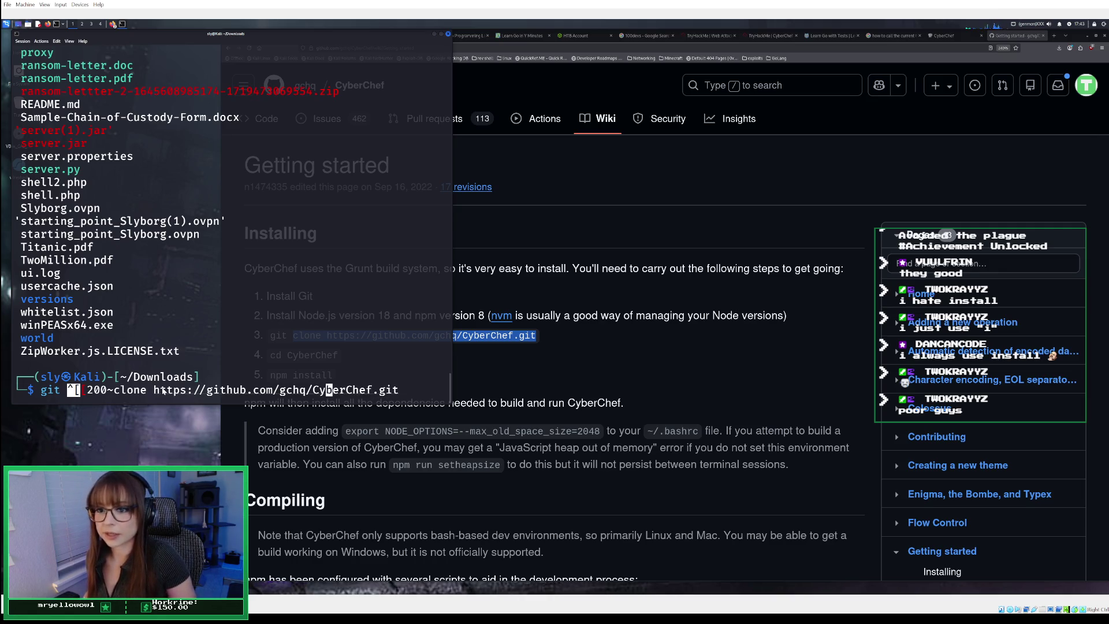
key("Left")
key("Left")
key("Left")
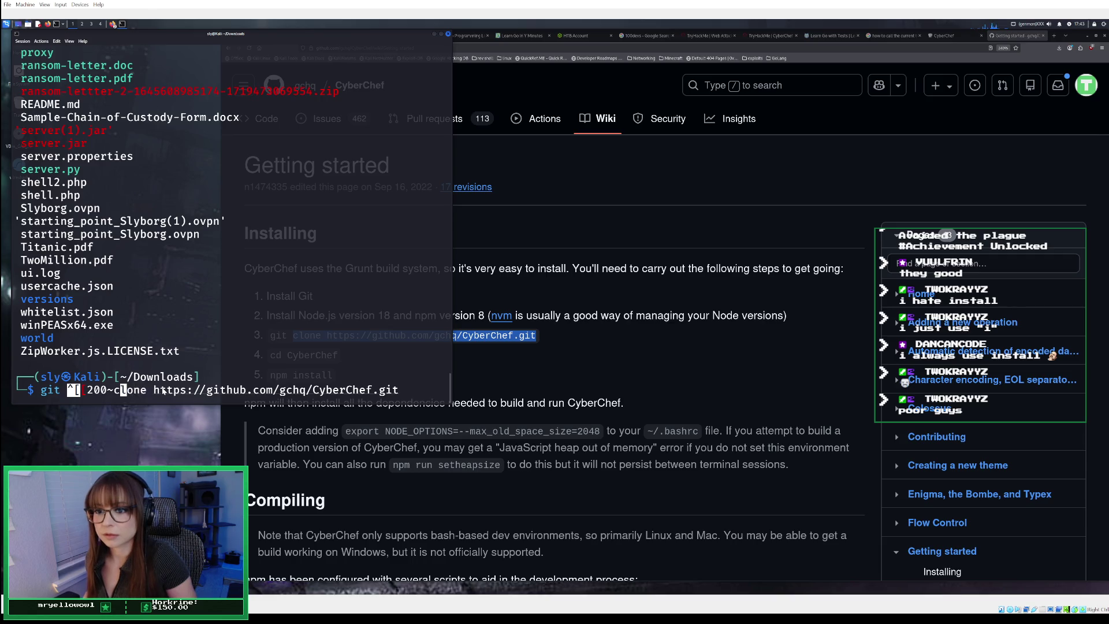
key("BackSpace")
key("BackSpace")
key("BackSpace")
key("BackSpace")
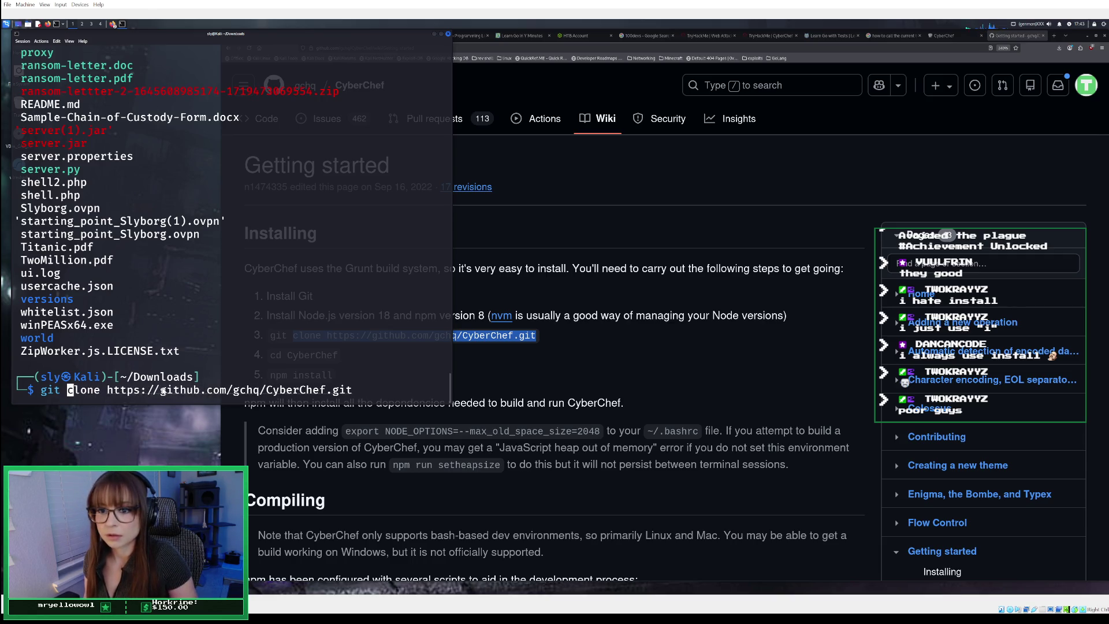
key("Return")
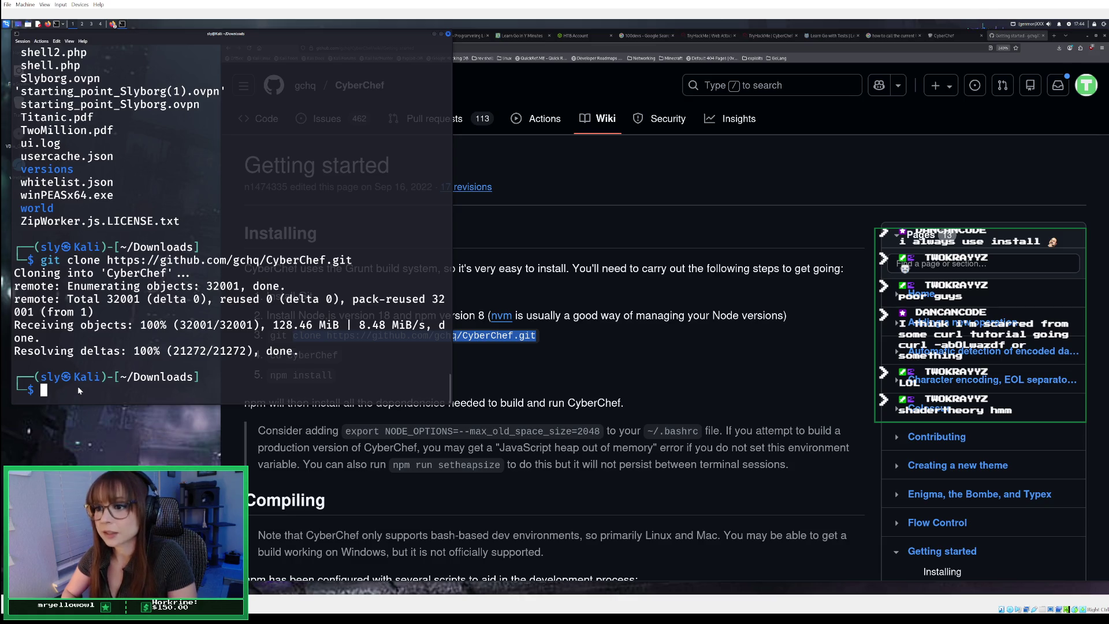
type("cd ")
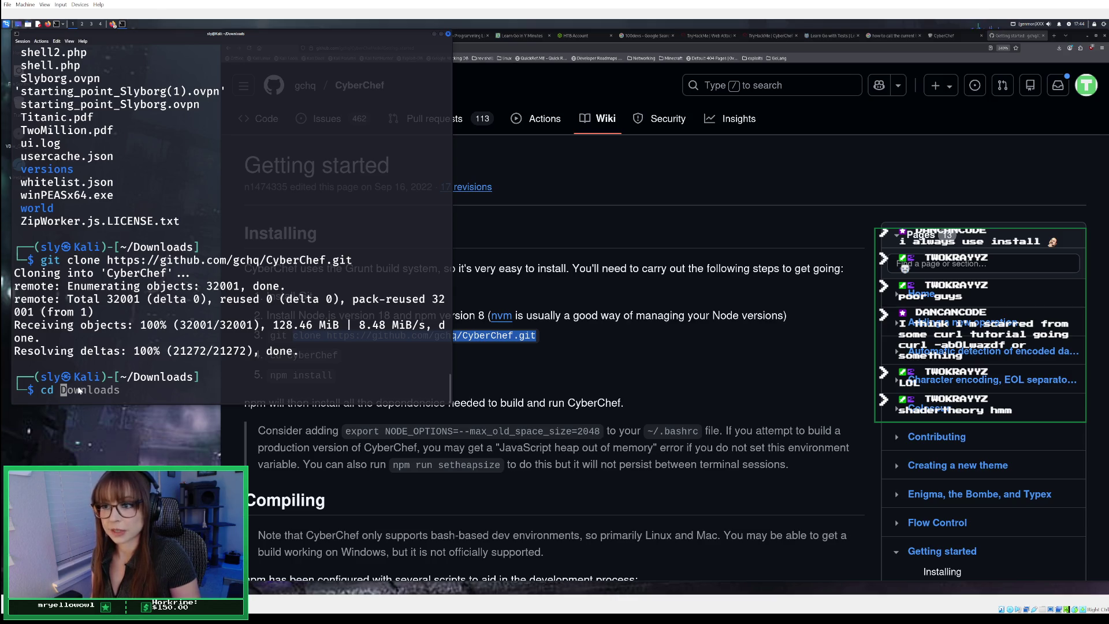
type("C")
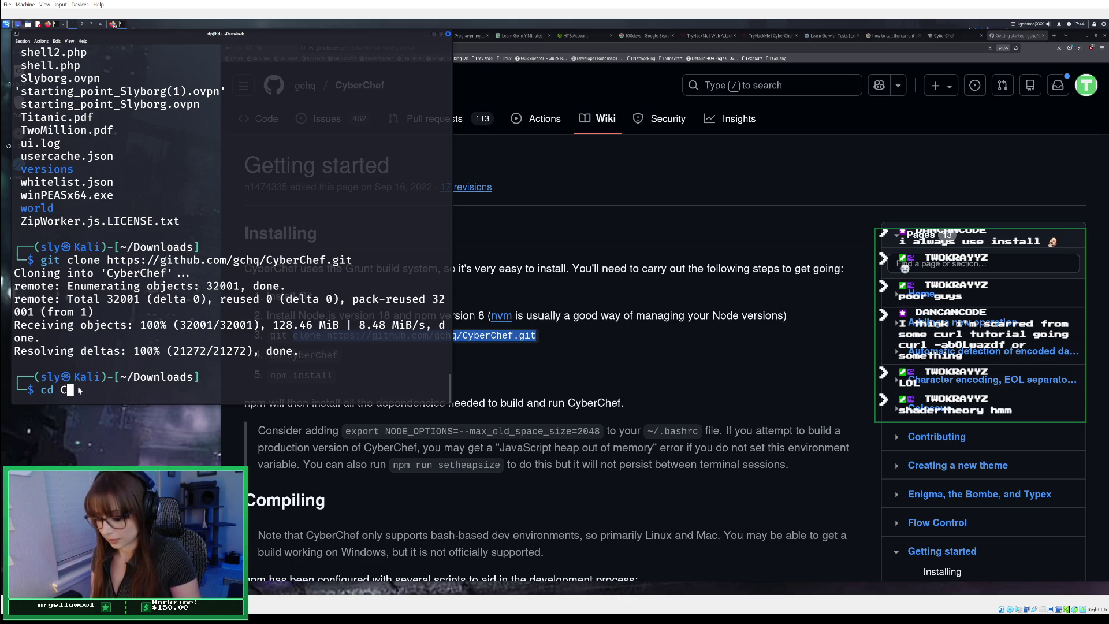
type("yberChef")
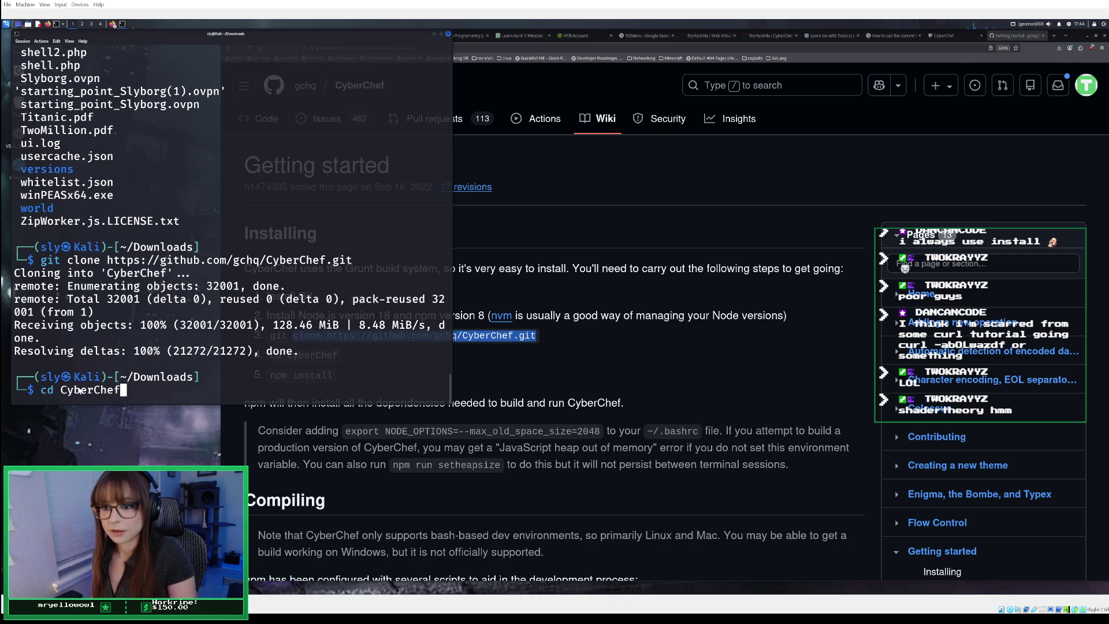
- Enter the CyberChef folder, run npm install (1537 packages), then run npm audit
key("Return")
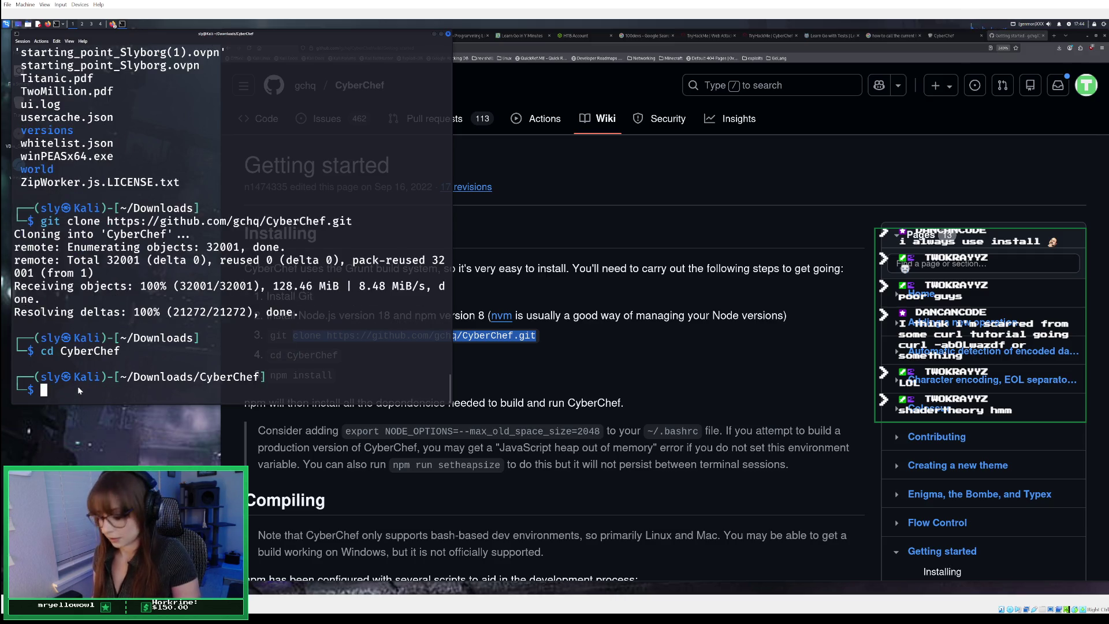
type("npm")
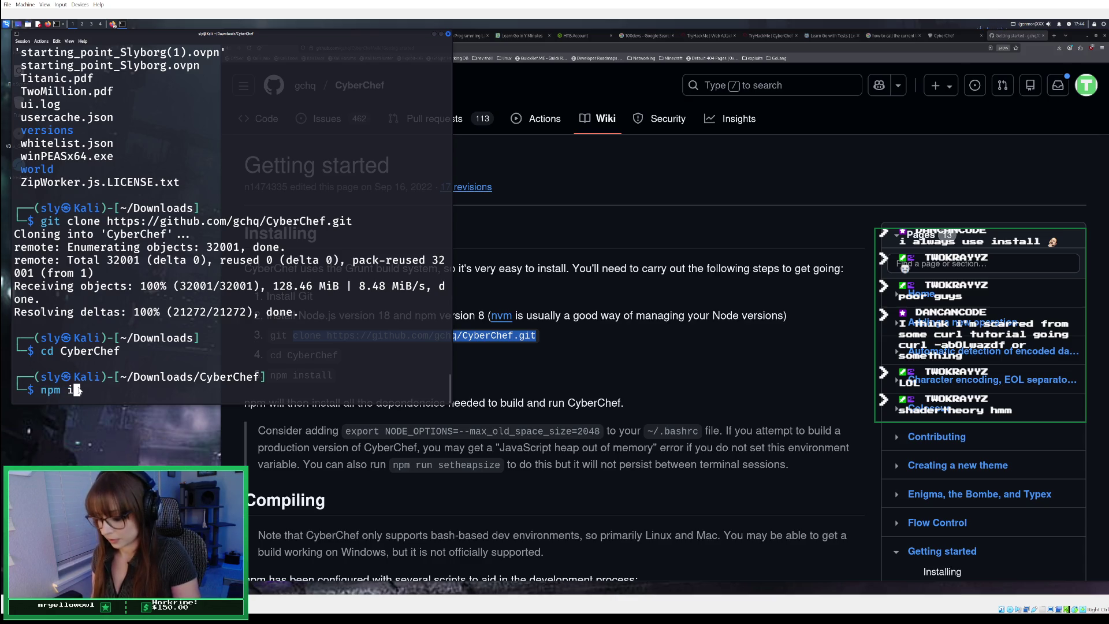
type("install")
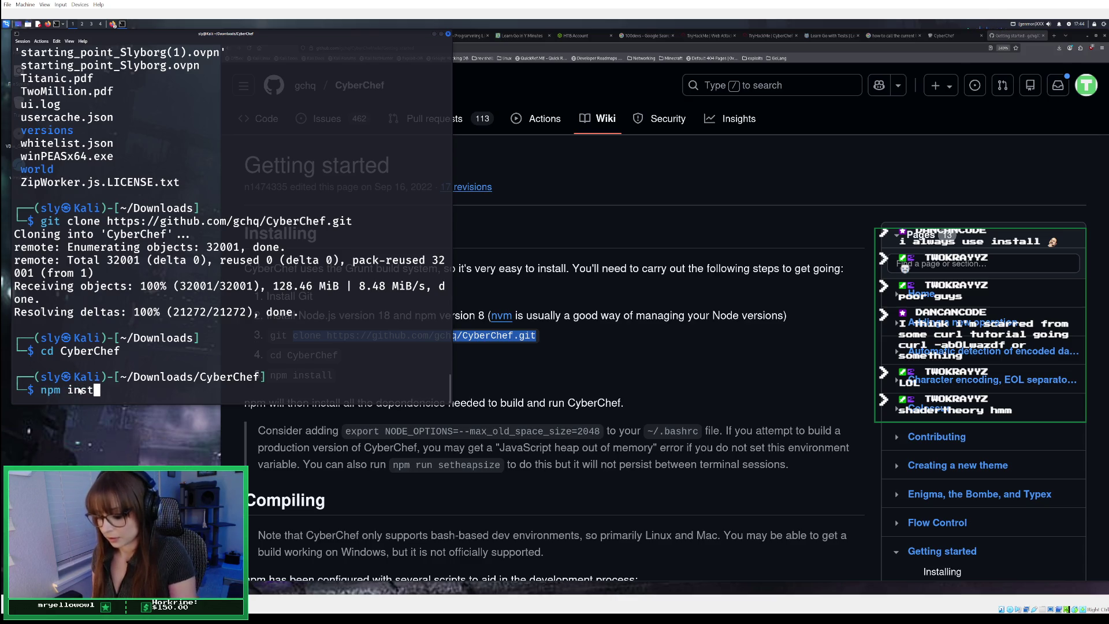
key("Return")
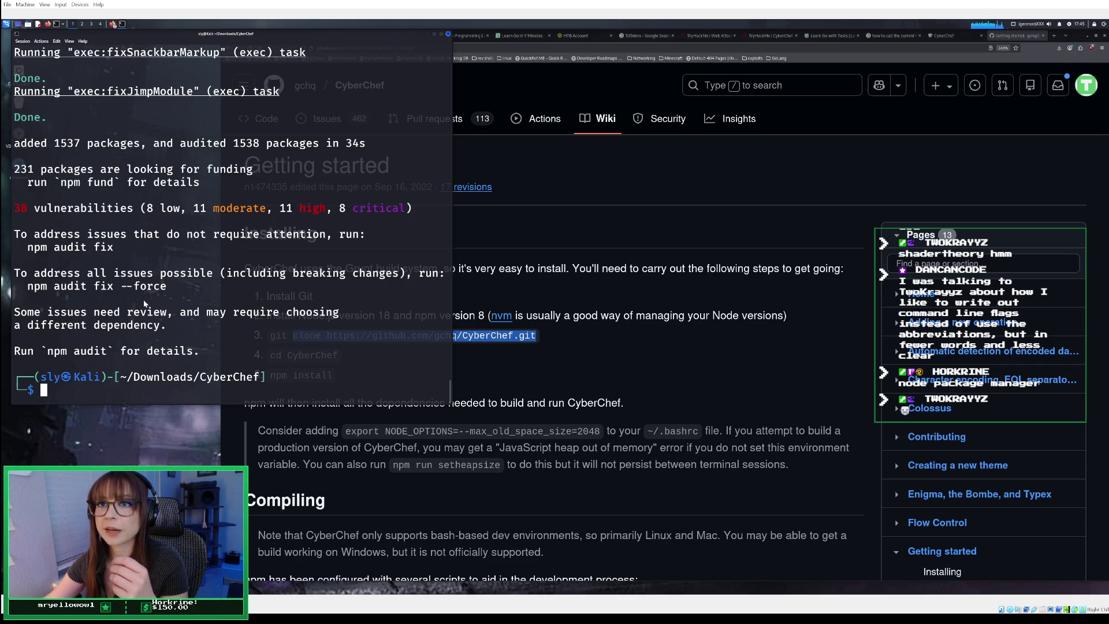
scroll(189, 320, "up", 2)
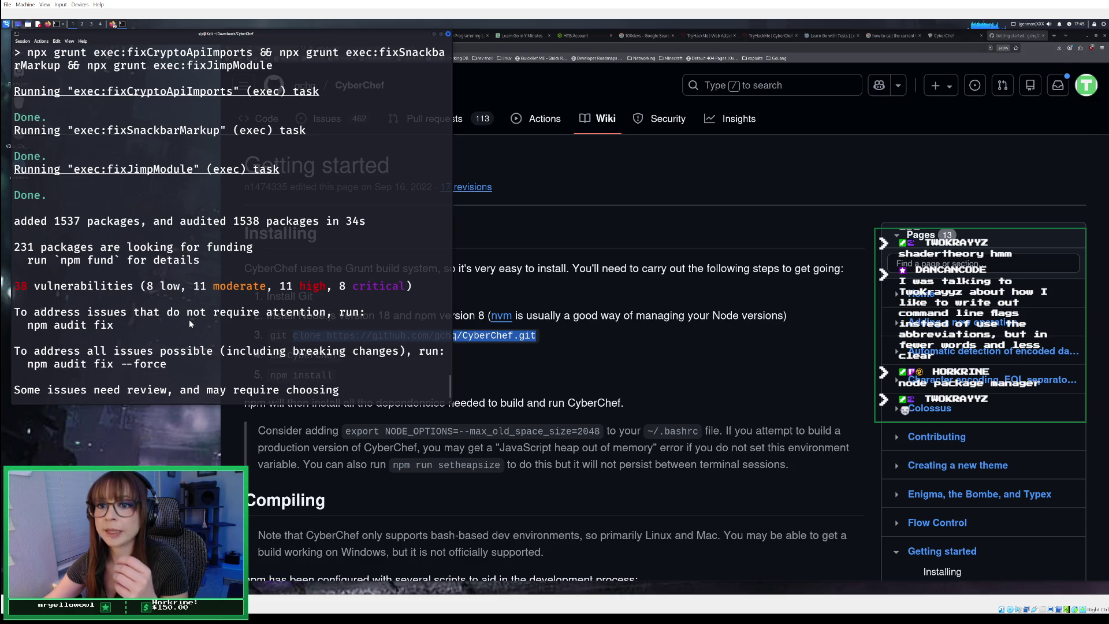
scroll(189, 320, "up", 10)
scroll(189, 320, "up", 10)
scroll(189, 323, "down", 6)
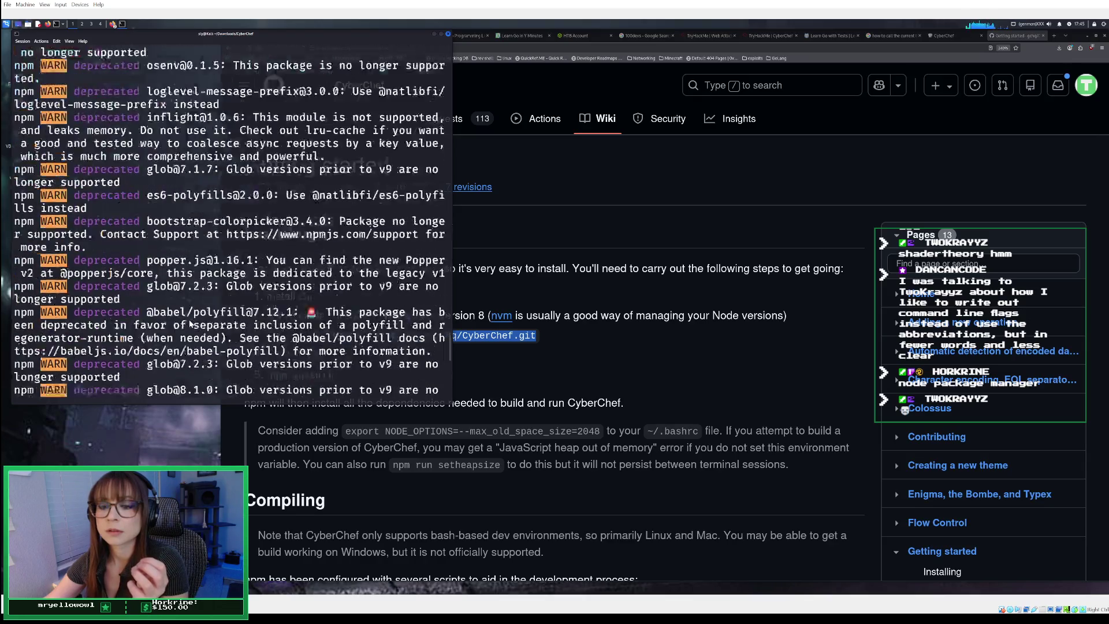
scroll(190, 324, "down", 15)
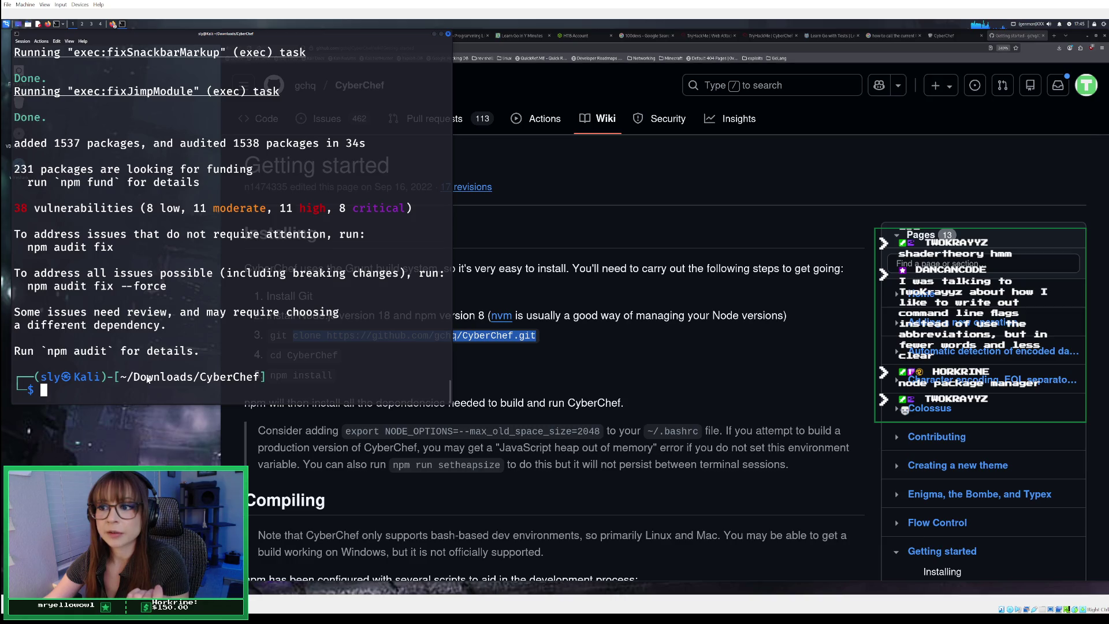
type("npm audit")
key("Return")
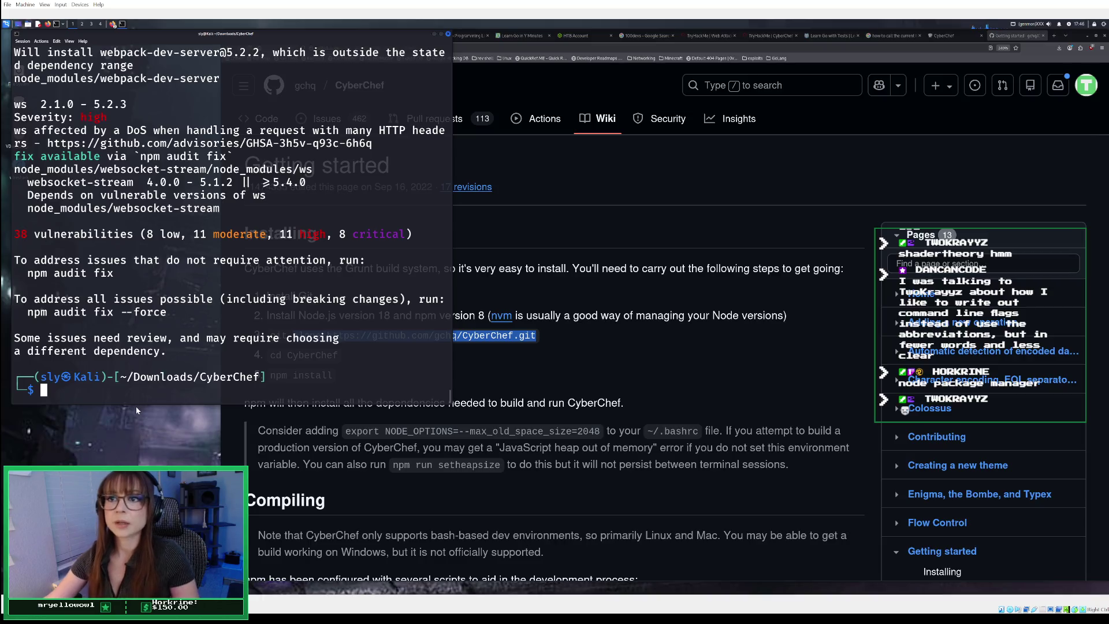
- Run npm audit fix, cutting vulnerabilities from 38 to 12 (3 moderate, 4 high, 5 critical)
type("npm ")
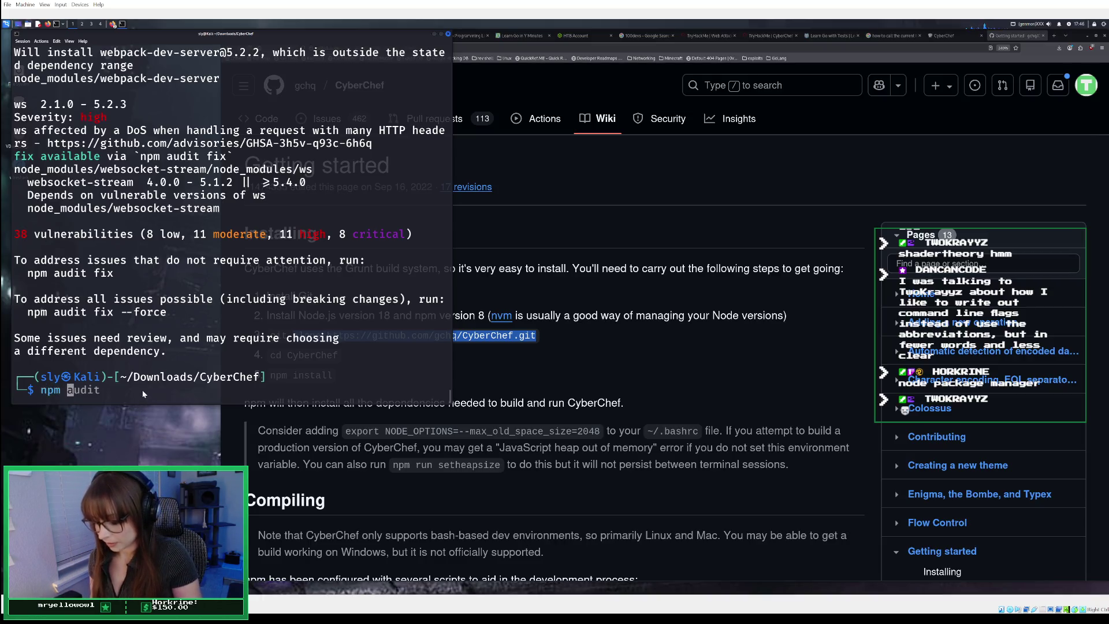
type("audit fix")
key("Return")
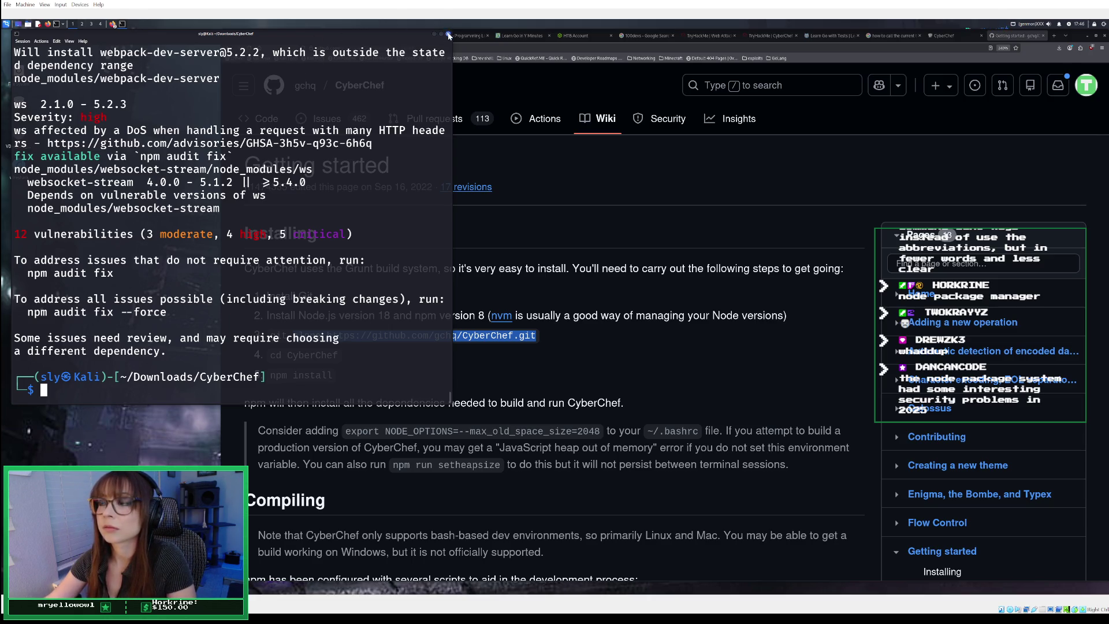
type("CyberCh")
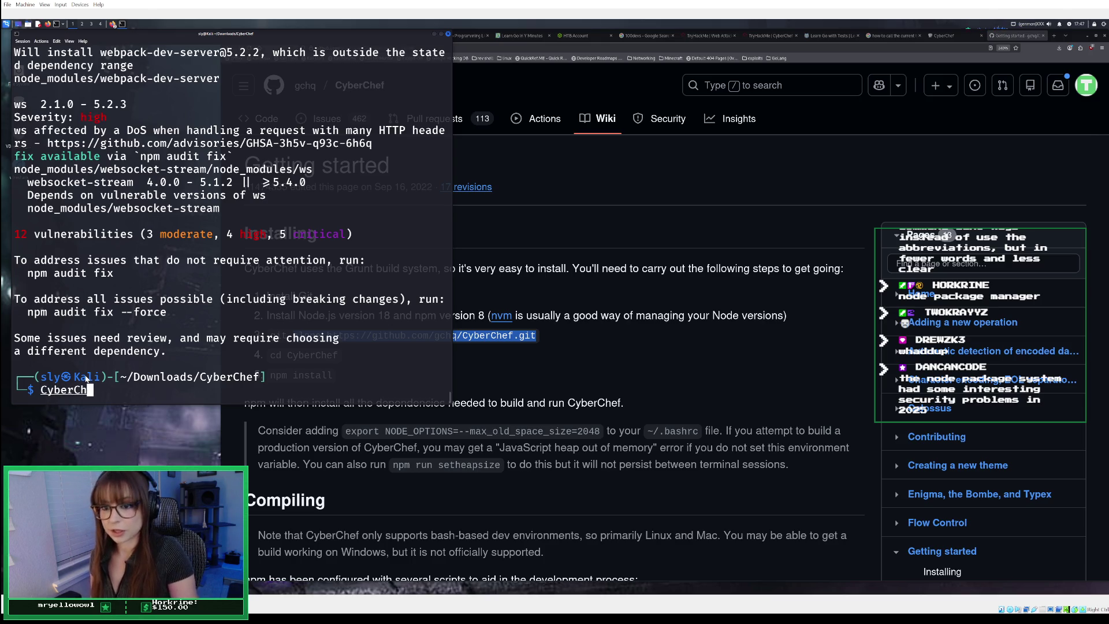
key("BackSpace")
key("BackSpace")
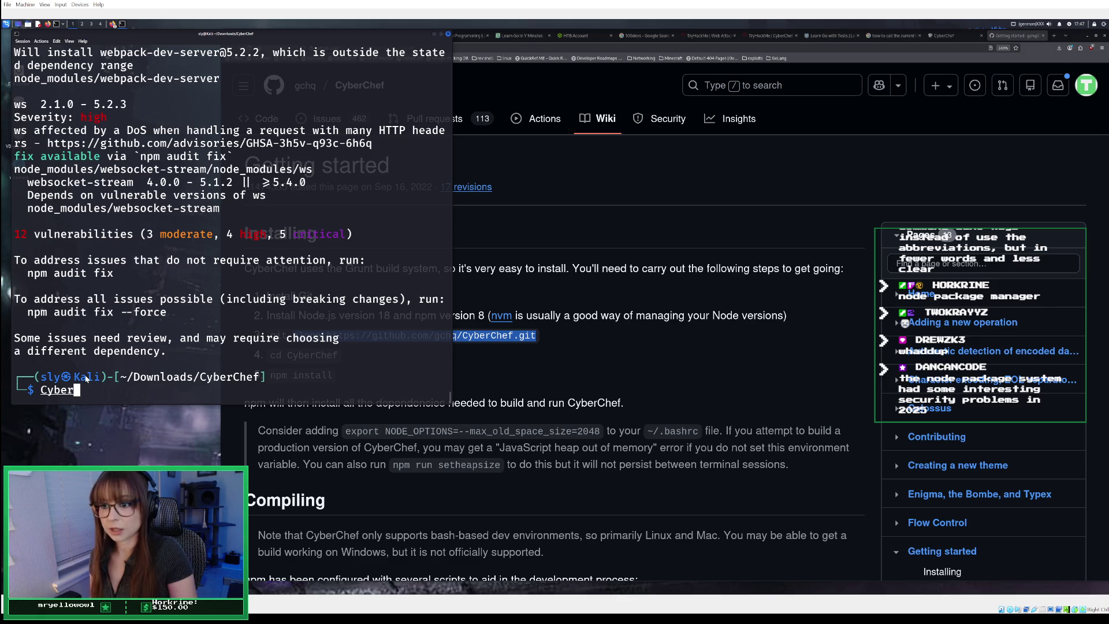
- Try running CyberChef as a command, which fails with 'command not found', then clear the prompt
type("Che")
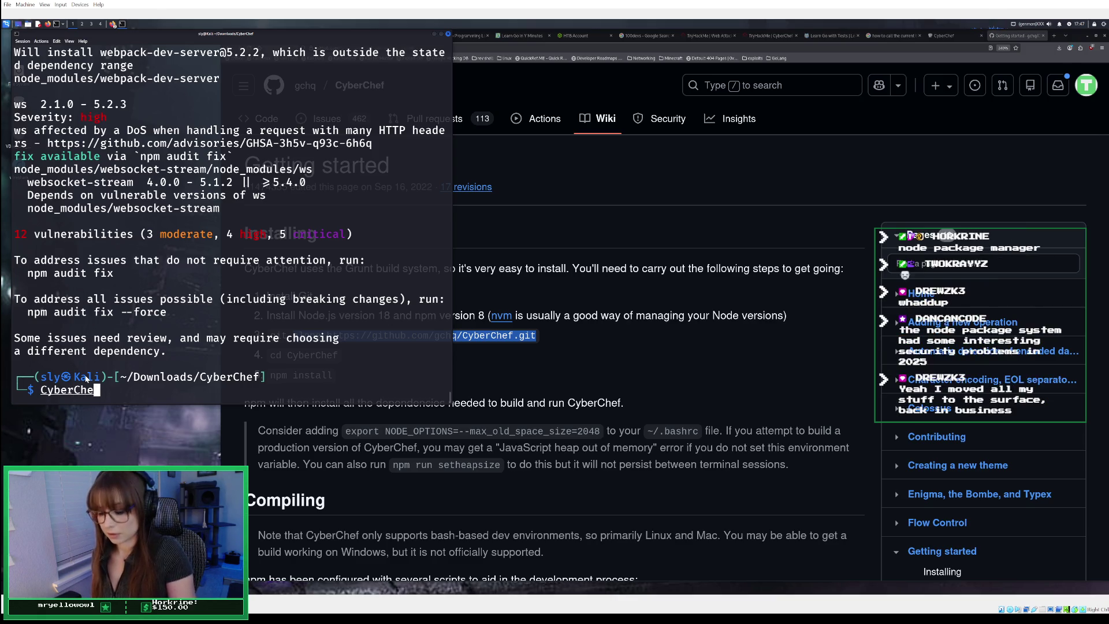
type("f")
key("Return")
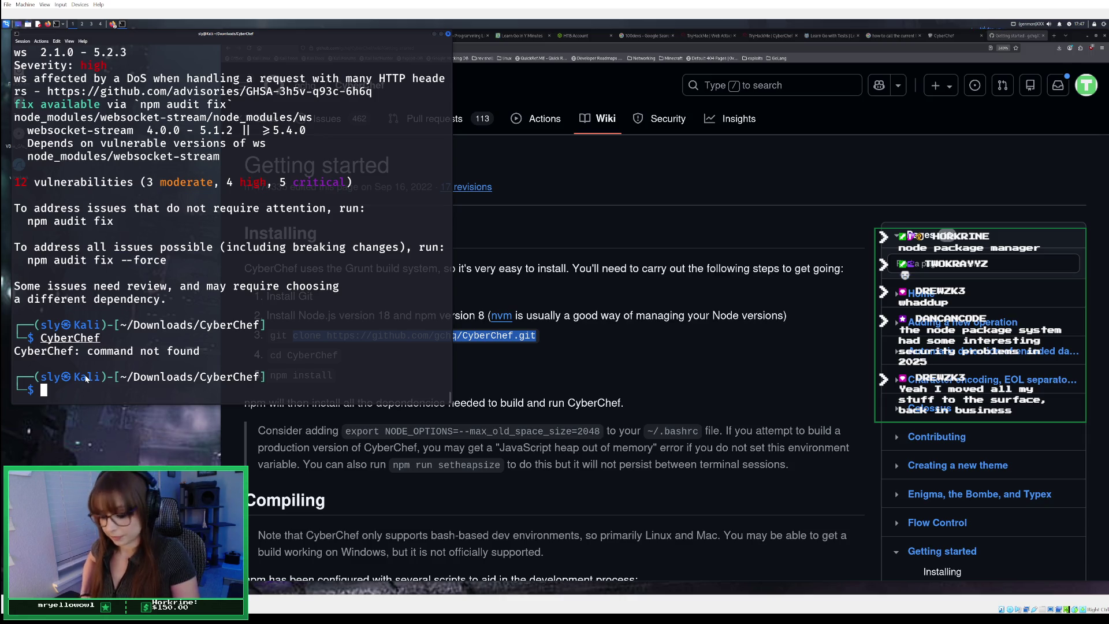
type("run")
key("BackSpace")
key("BackSpace")
key("BackSpace")
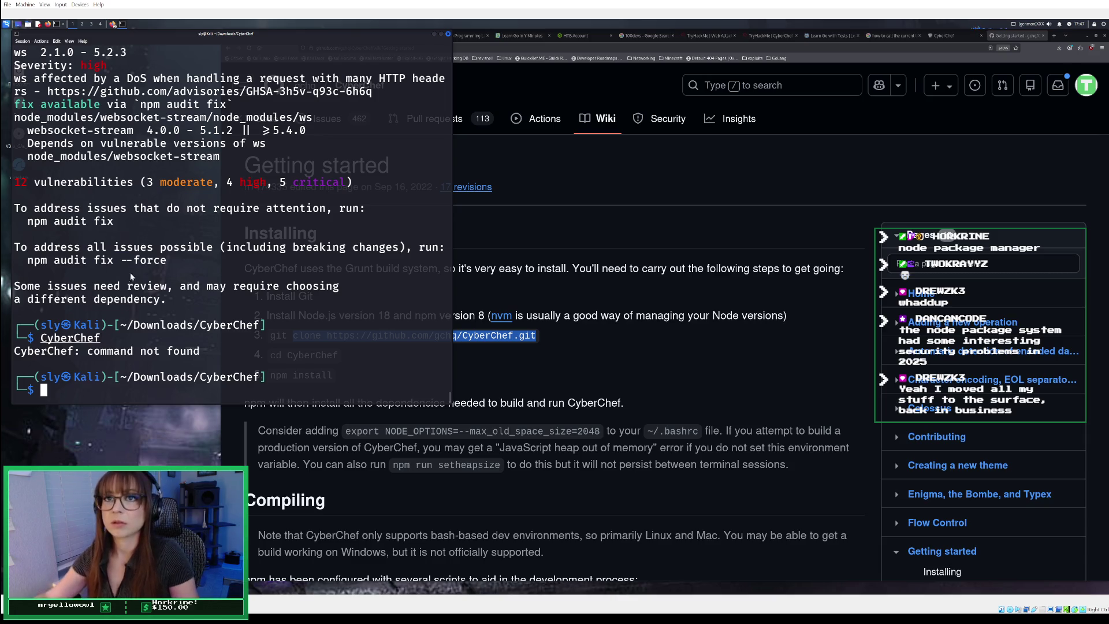
left_click(6, 25)
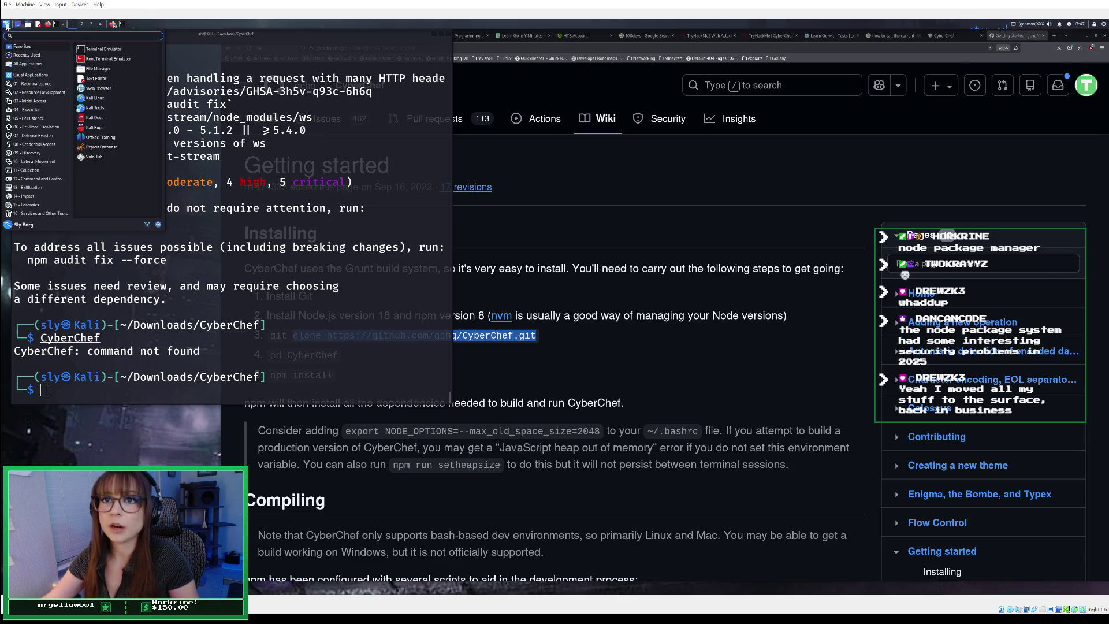
type("cyber")
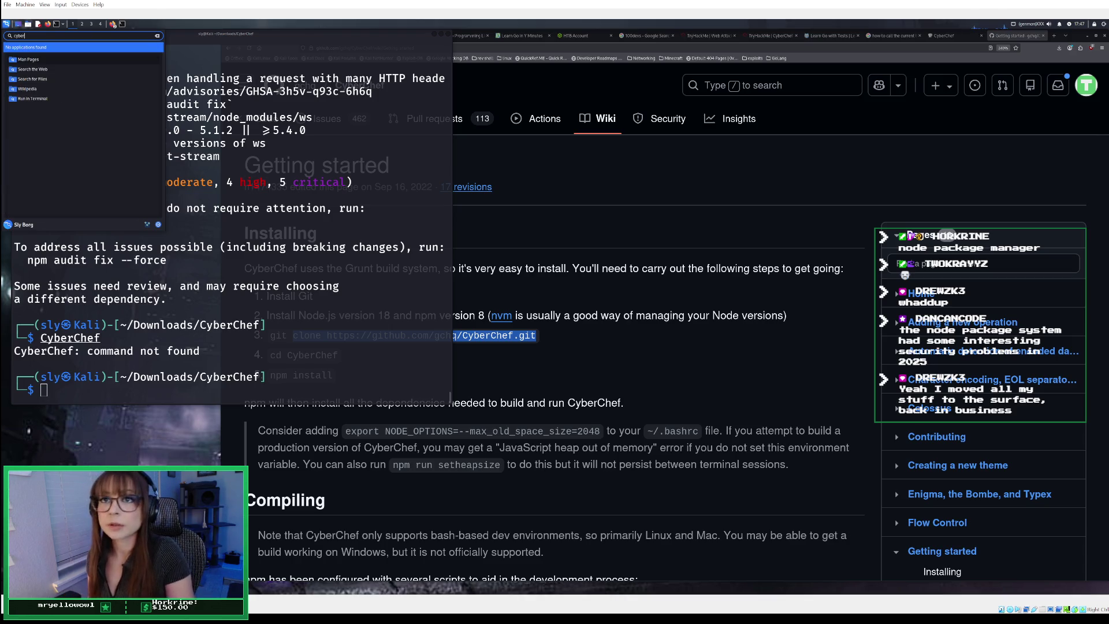
key("BackSpace")
key("BackSpace")
key("BackSpace")
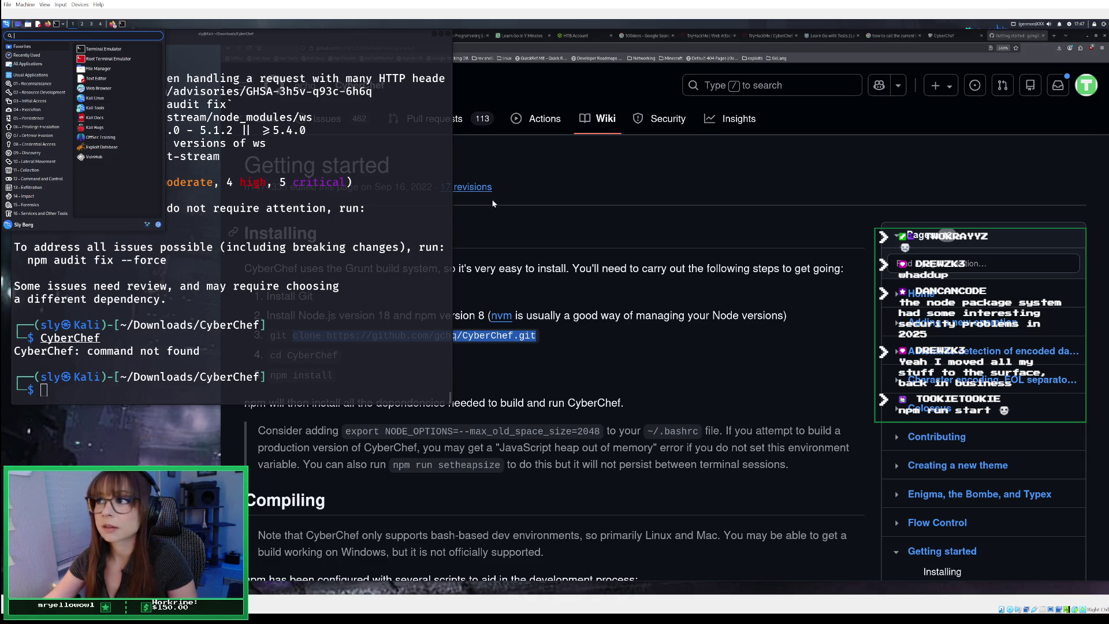
left_click(88, 388)
type("Cyber")
key("BackSpace")
key("BackSpace")
key("BackSpace")
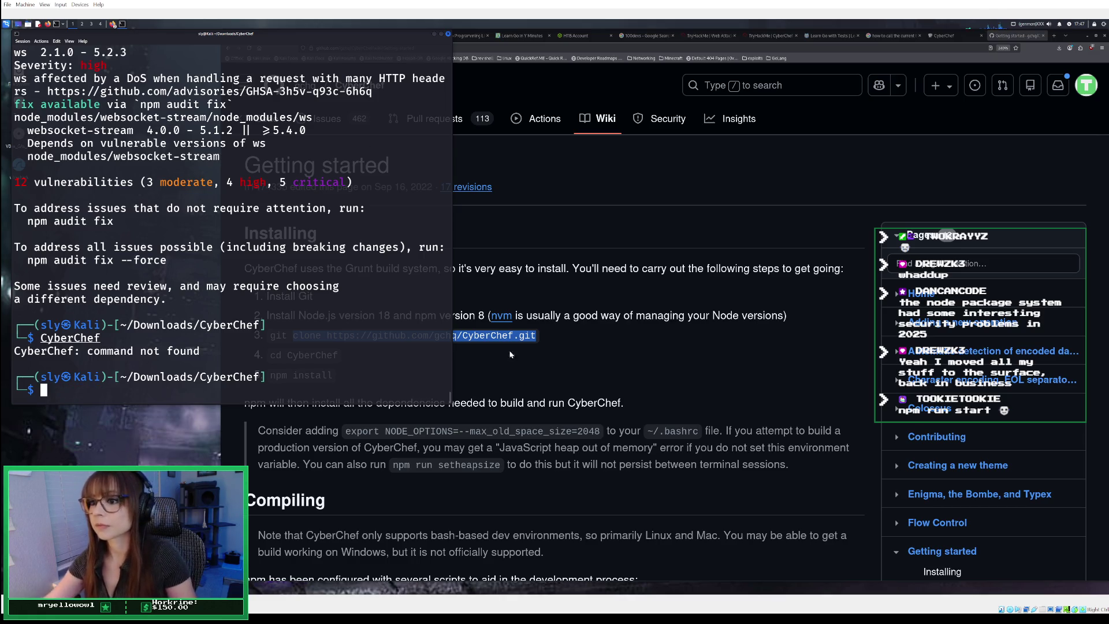
- After checking the CyberChef wiki, start the CyberChef dev server with npm start
left_click(517, 352)
scroll(517, 352, "down", 5)
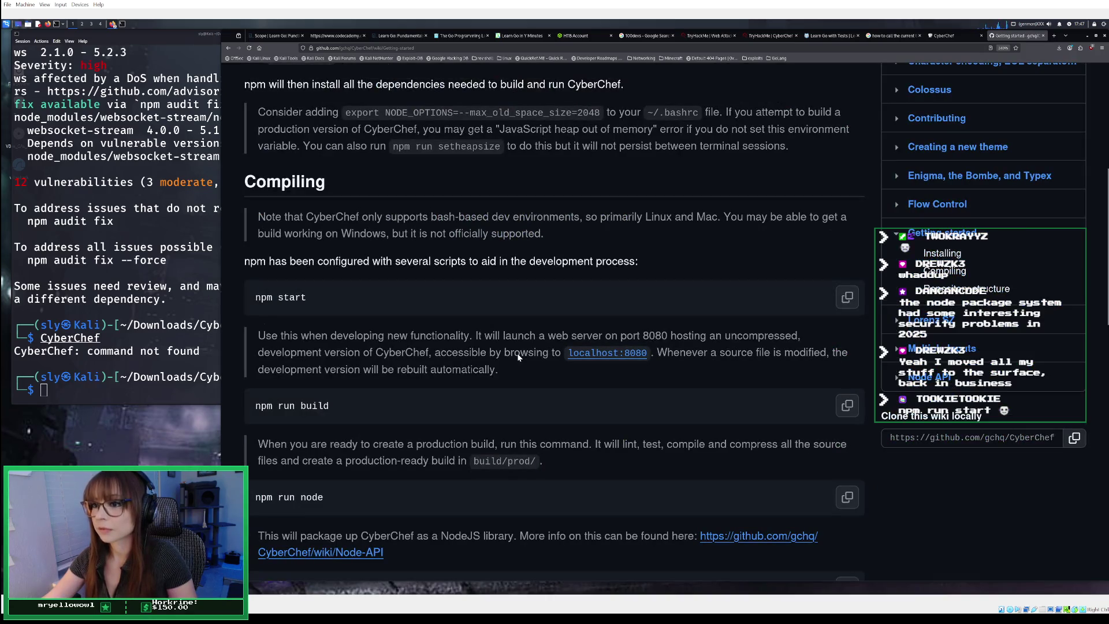
left_click(91, 389)
type("npm")
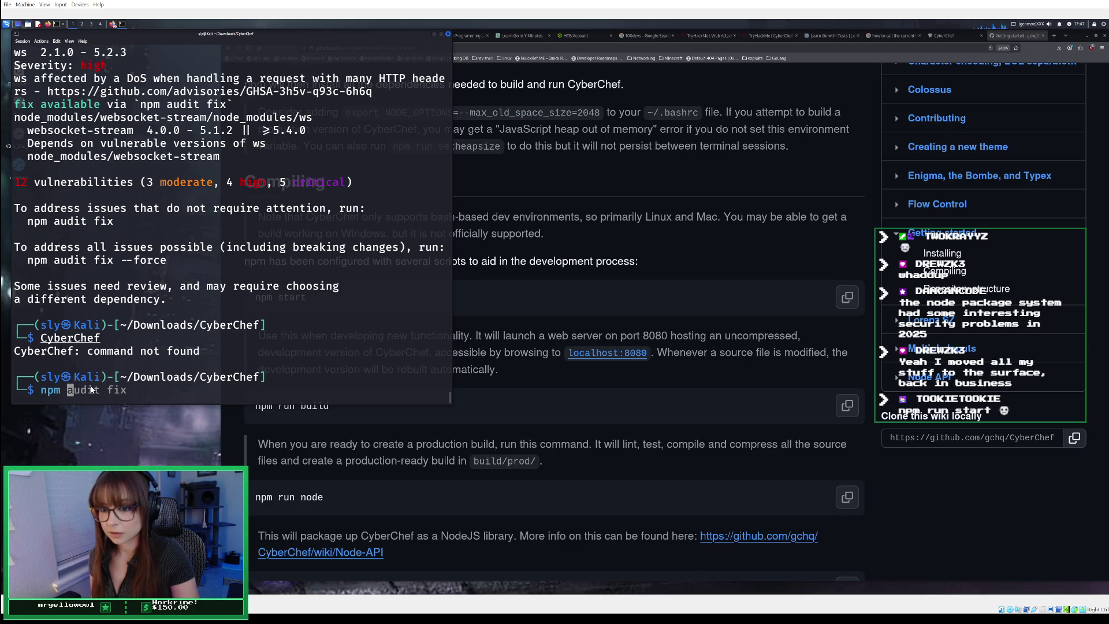
type(" start")
key("Return")
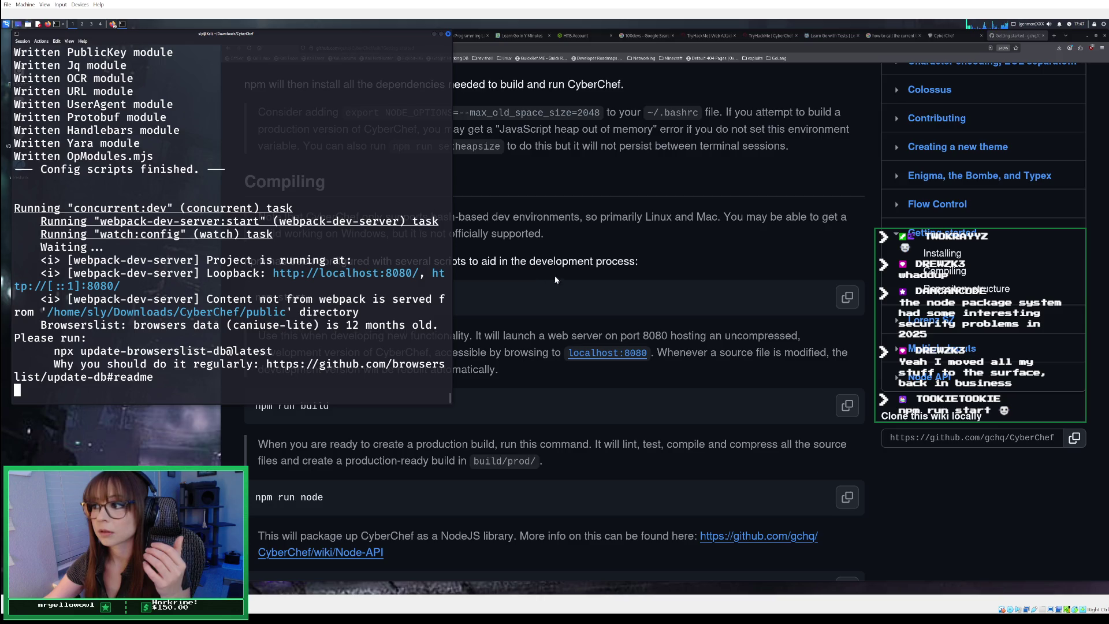
- Glance at the wiki again, then stop the webpack dev server with Ctrl+C
left_click(569, 270)
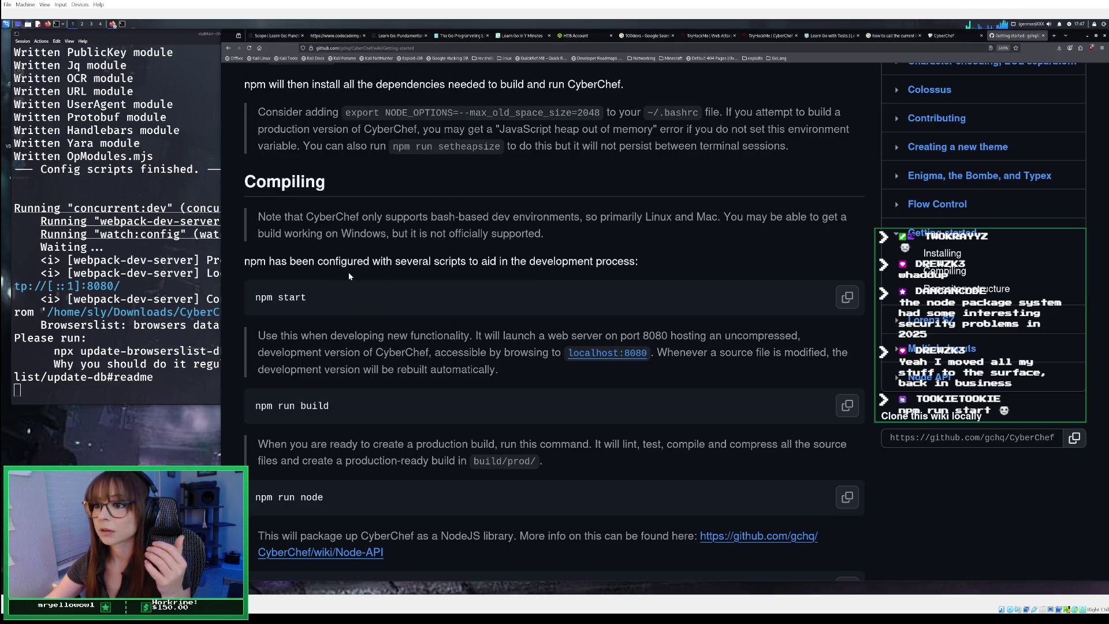
left_click(205, 338)
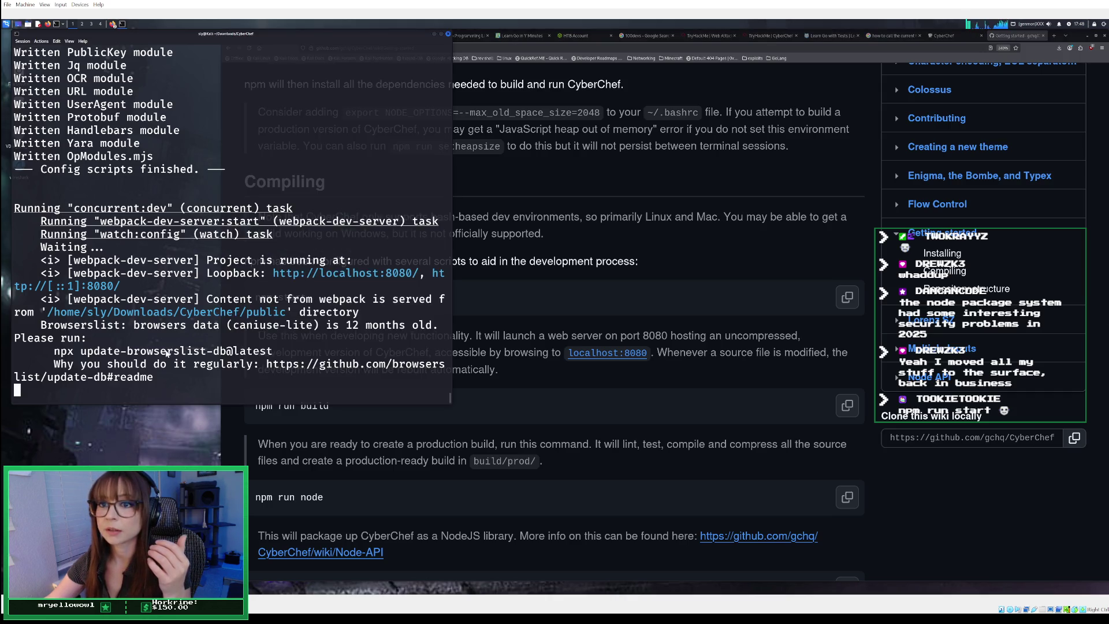
scroll(188, 378, "up", 1)
scroll(188, 377, "down", 1)
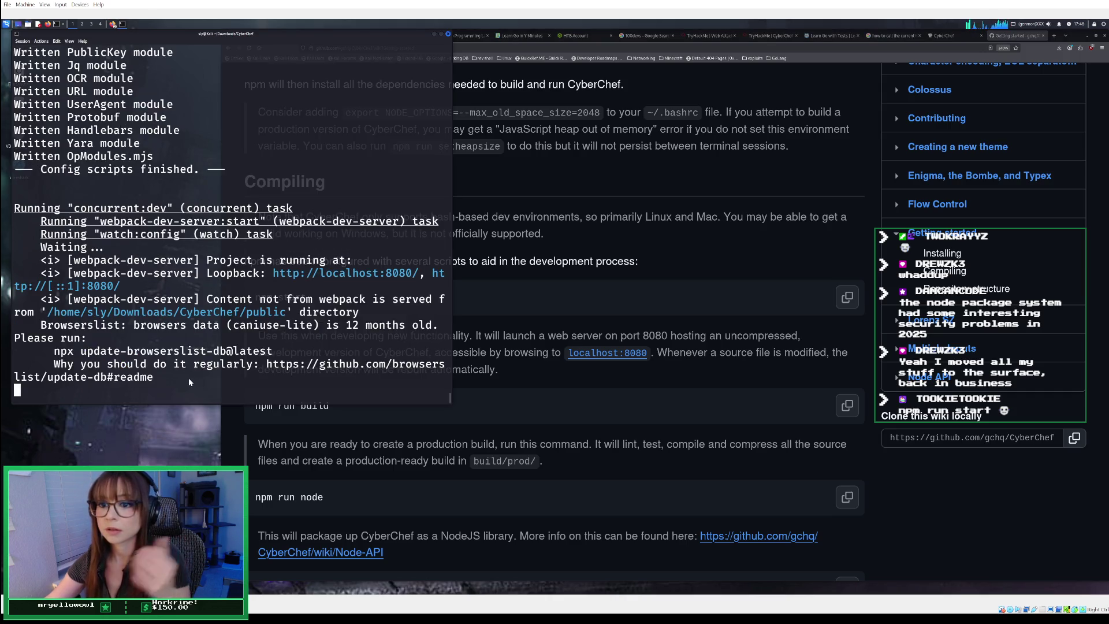
key("ctrl+c")
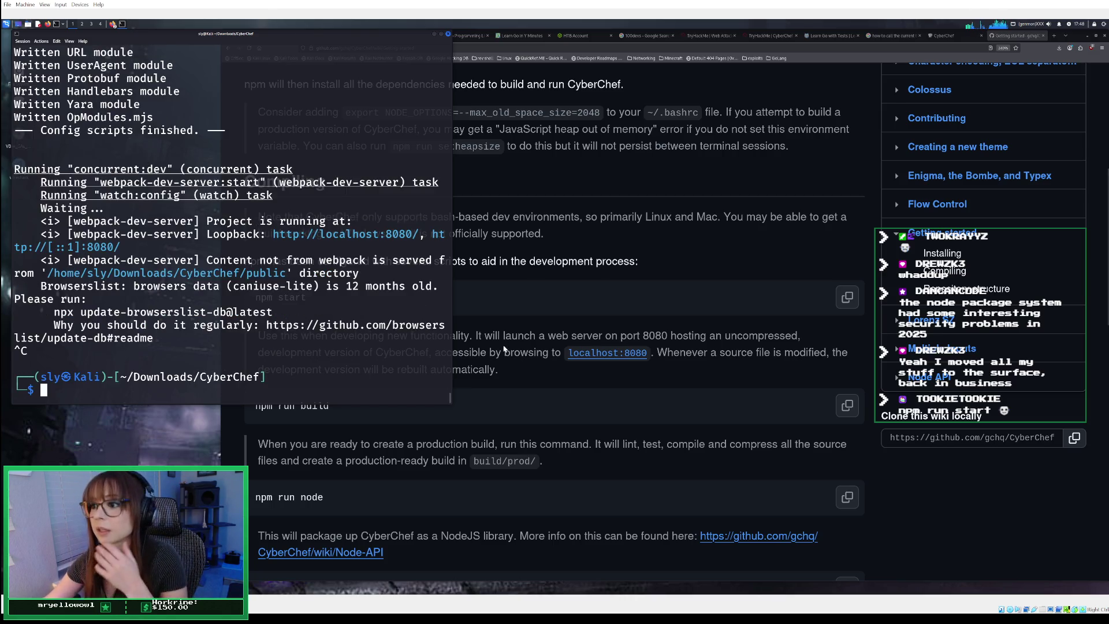
- Scroll the CyberChef wiki's Getting started page to its npm scripts and Repository structure sections
left_click(508, 324)
scroll(508, 322, "down", 3)
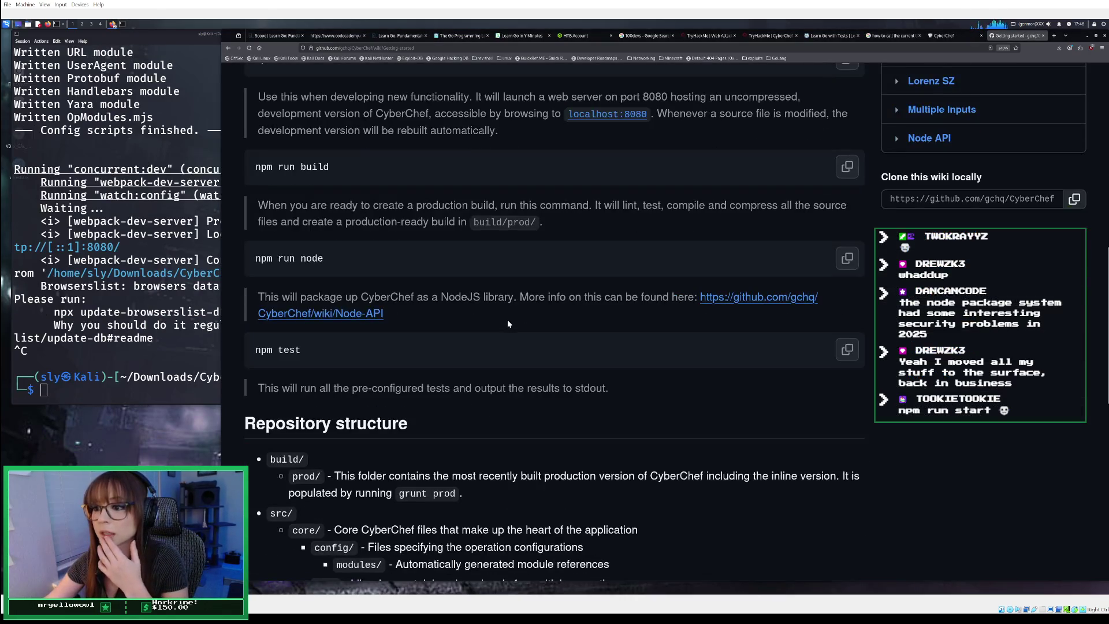
scroll(508, 322, "down", 3)
scroll(508, 324, "down", 6)
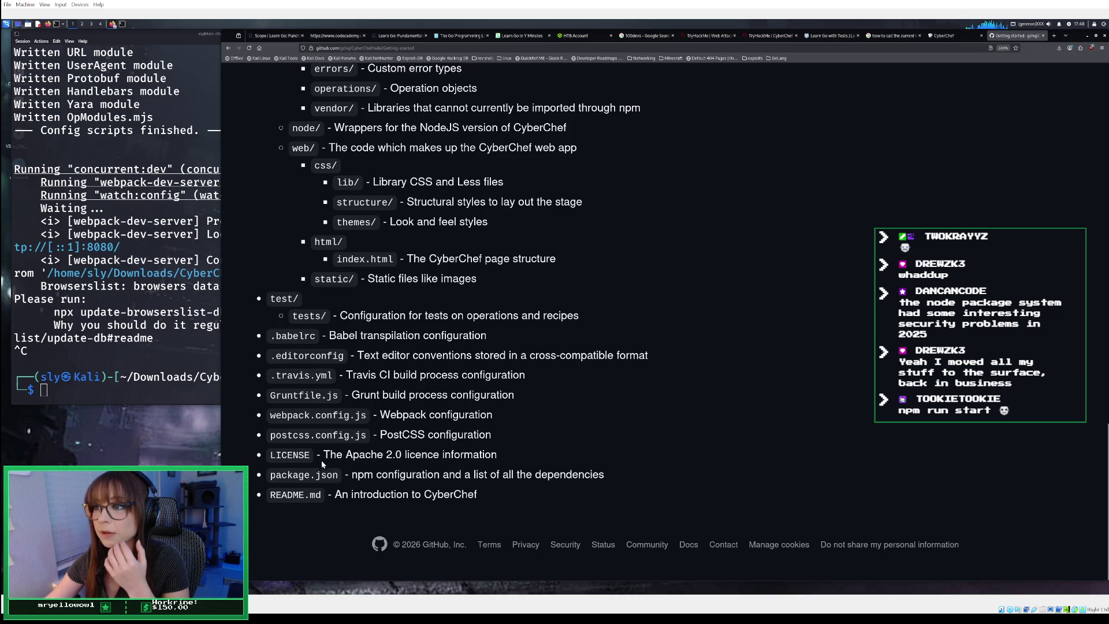
scroll(321, 462, "up", 15)
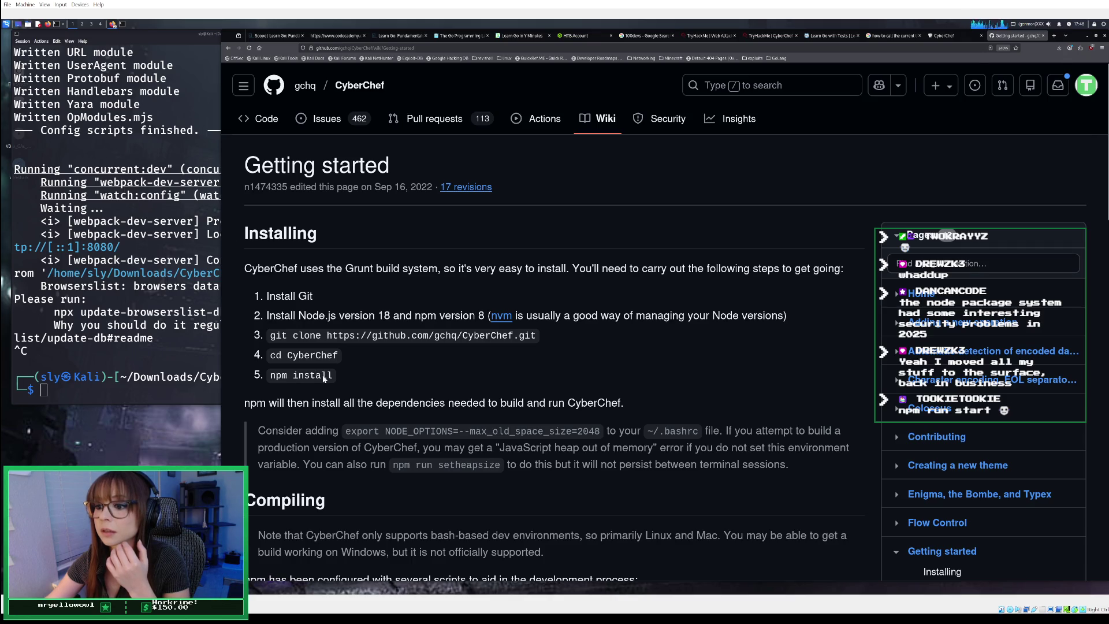
scroll(323, 378, "down", 3)
scroll(323, 378, "down", 9)
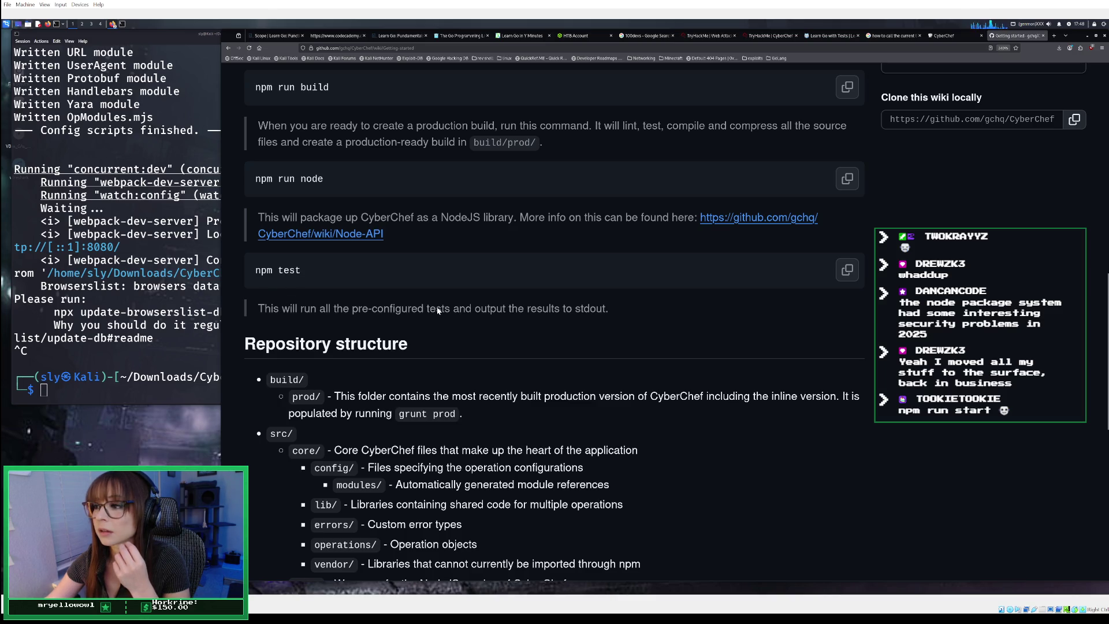
scroll(440, 309, "down", 3)
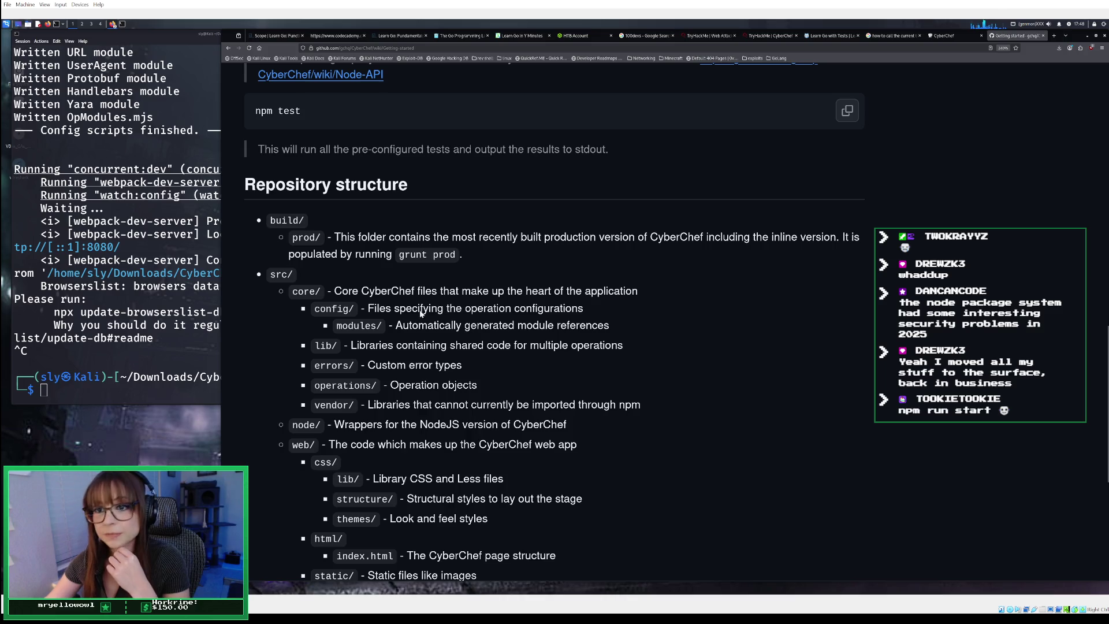
- Relaunch CyberChef's webpack dev server with npm run start, then interrupt it with Ctrl+C
left_click(145, 396)
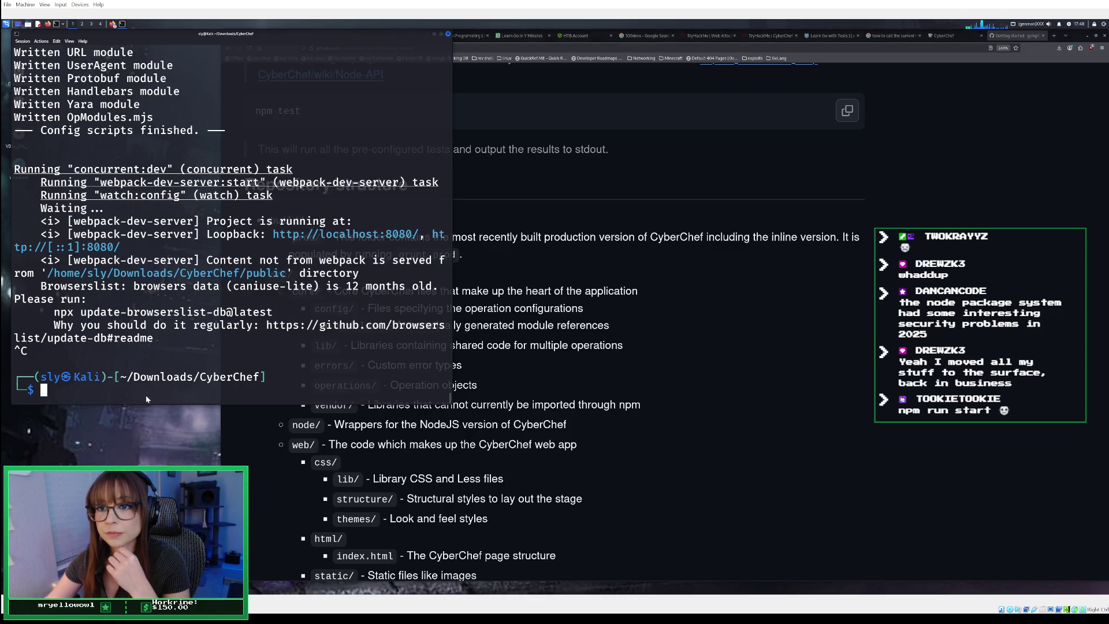
type("npm start")
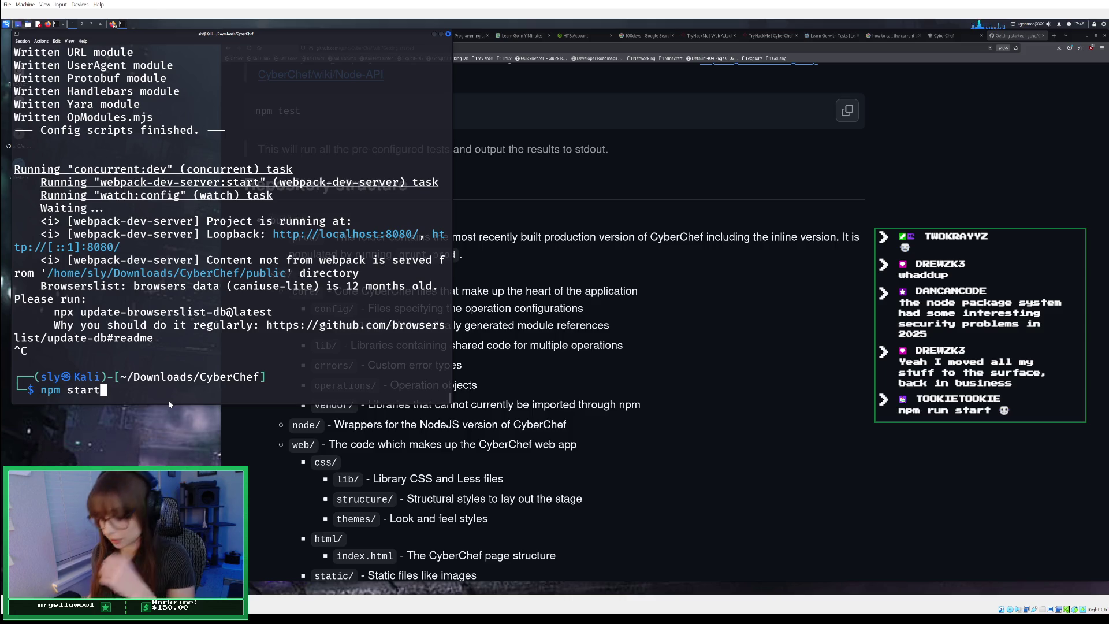
key("BackSpace")
key("BackSpace")
key("BackSpace")
key("BackSpace")
key("BackSpace")
type("run sta")
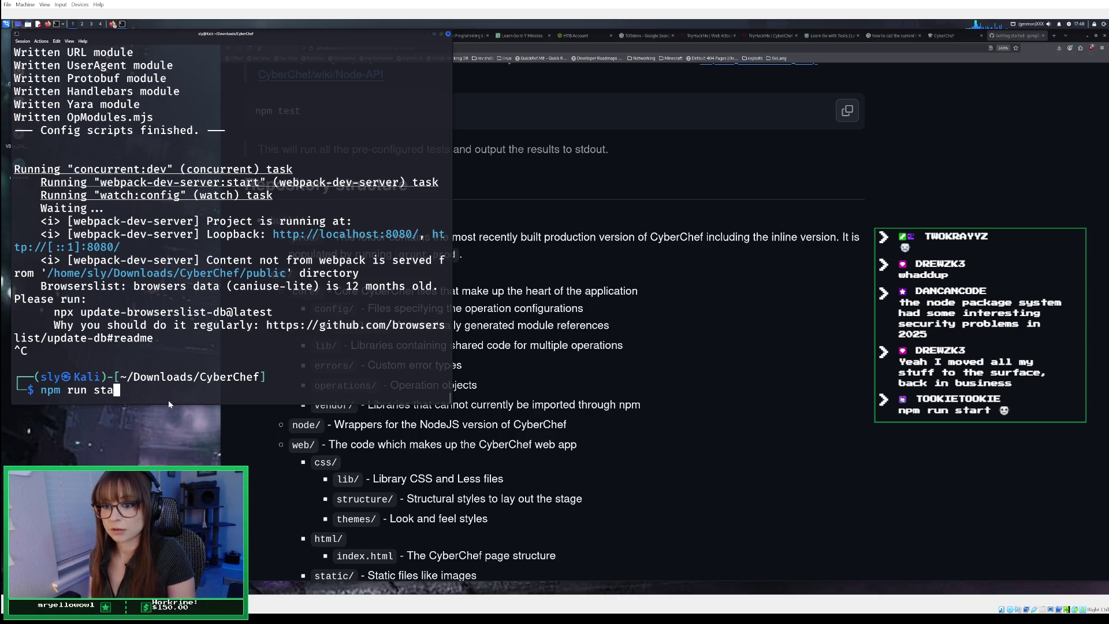
type("rt")
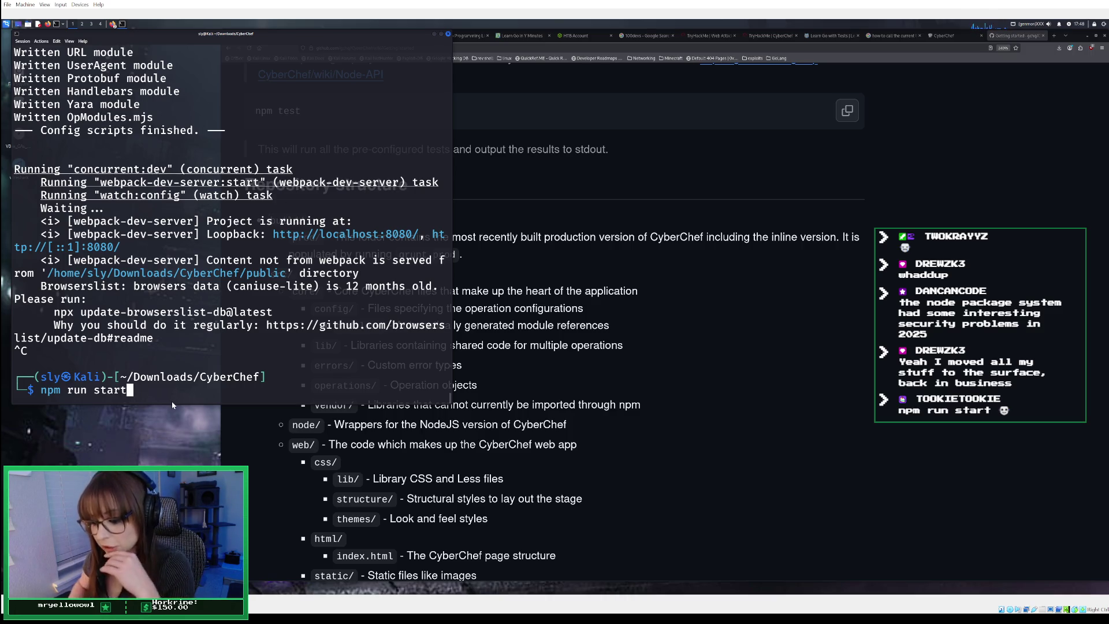
key("Return")
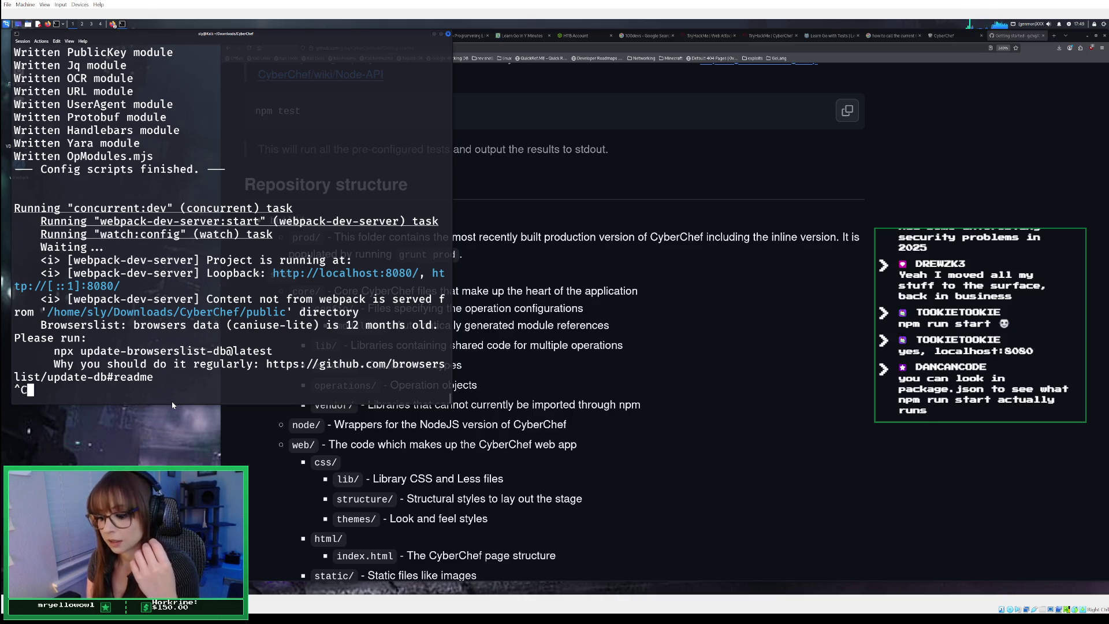
key("ctrl+c")
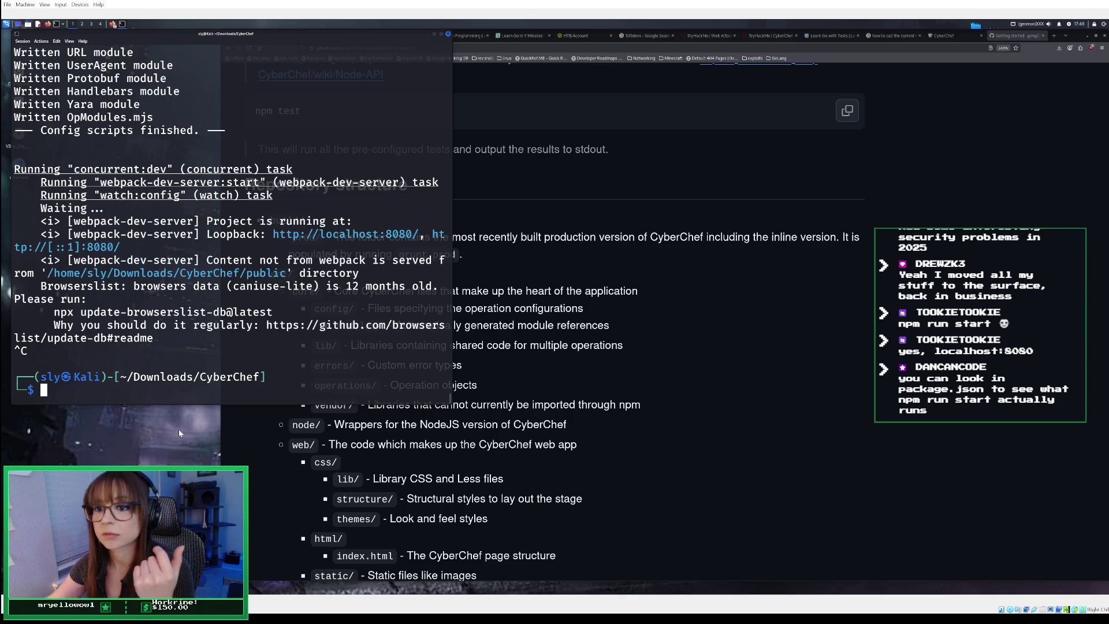
- Scroll up and down through the CyberChef wiki page once more
left_click(599, 284)
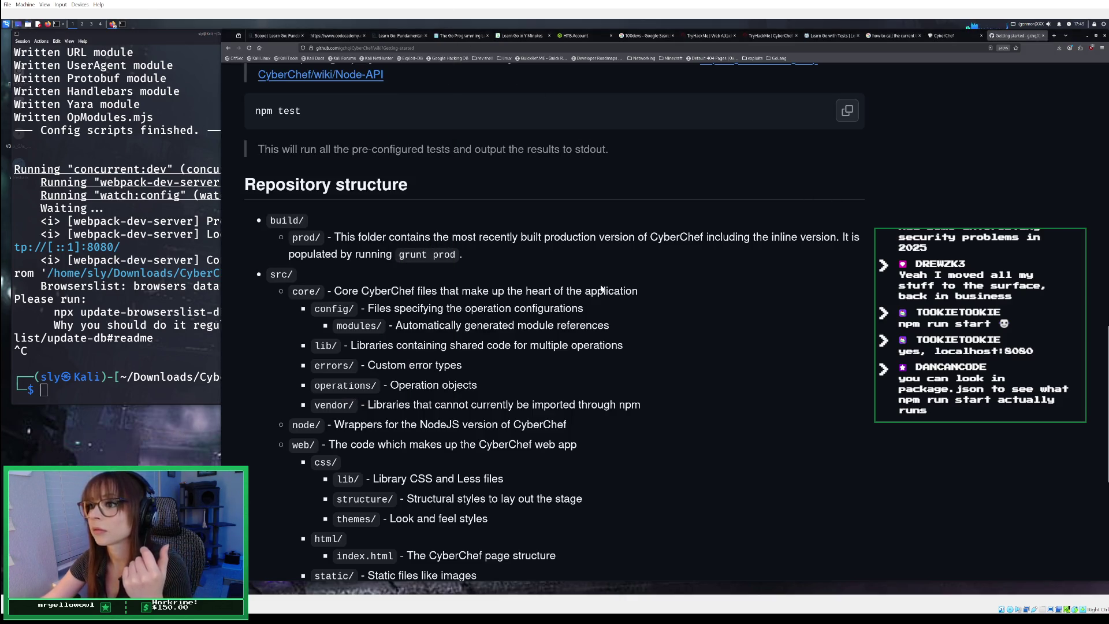
scroll(600, 284, "down", 1)
scroll(599, 284, "down", 5)
scroll(600, 284, "up", 3)
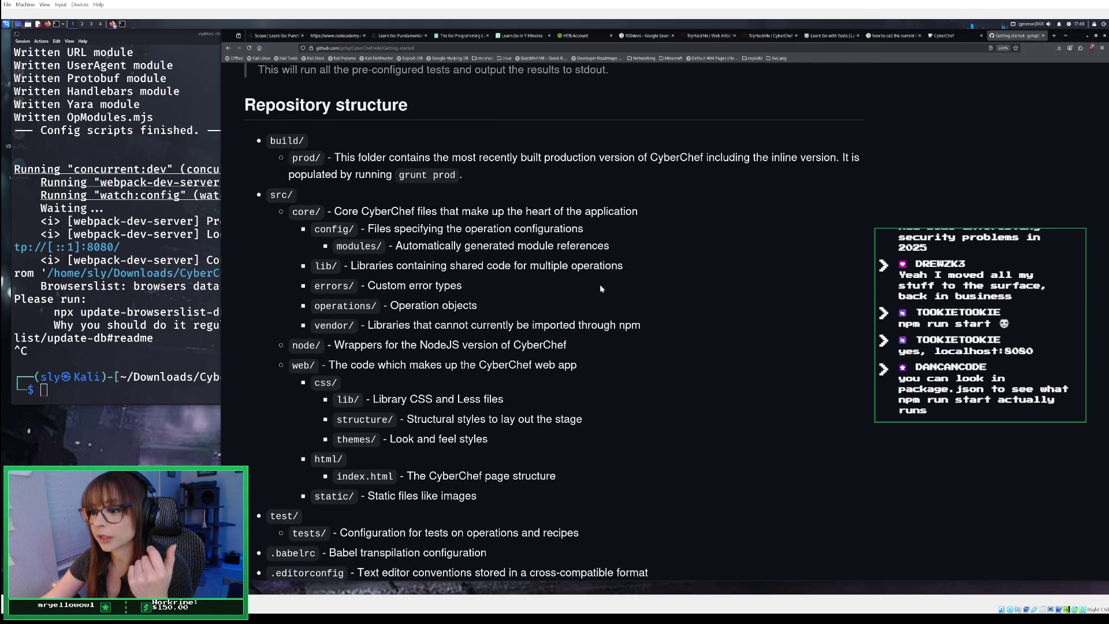
scroll(505, 297, "down", 3)
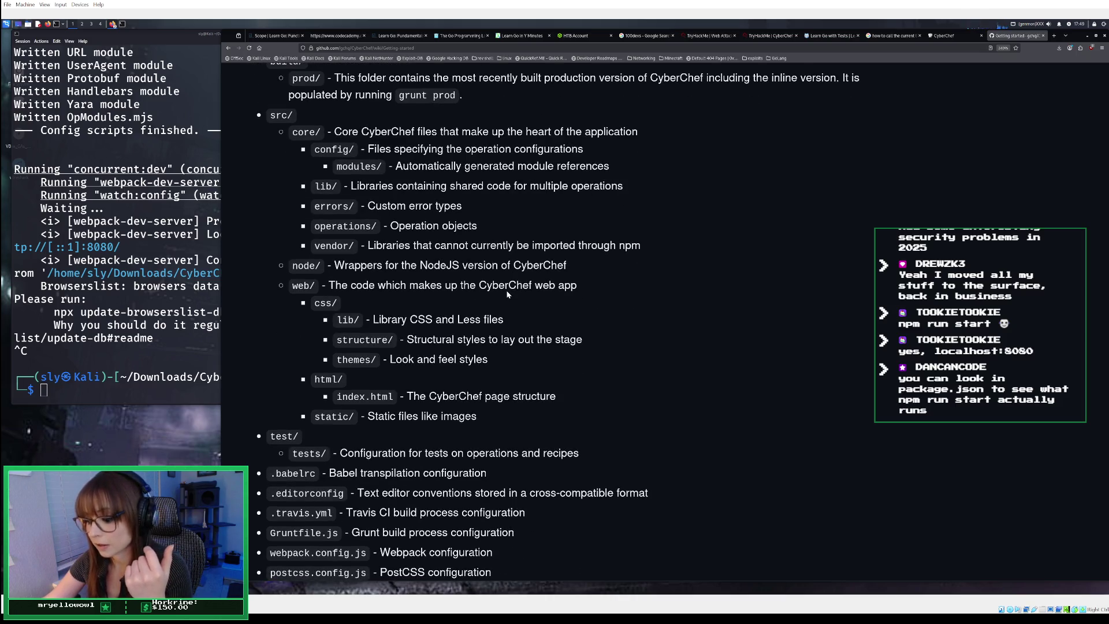
scroll(507, 294, "down", 6)
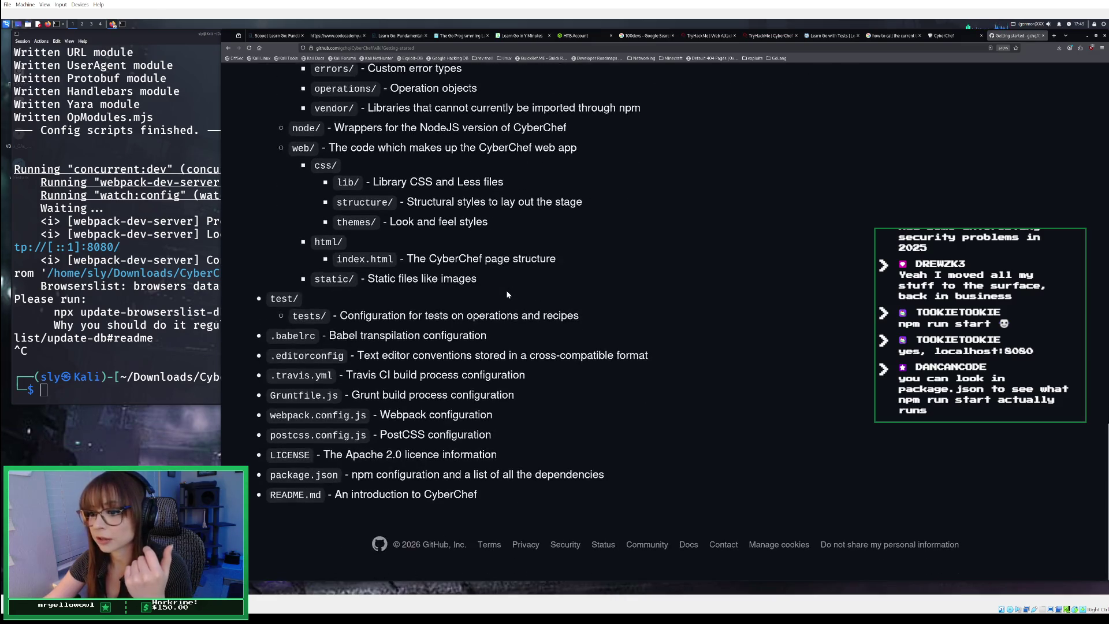
scroll(507, 294, "up", 10)
scroll(507, 293, "down", 4)
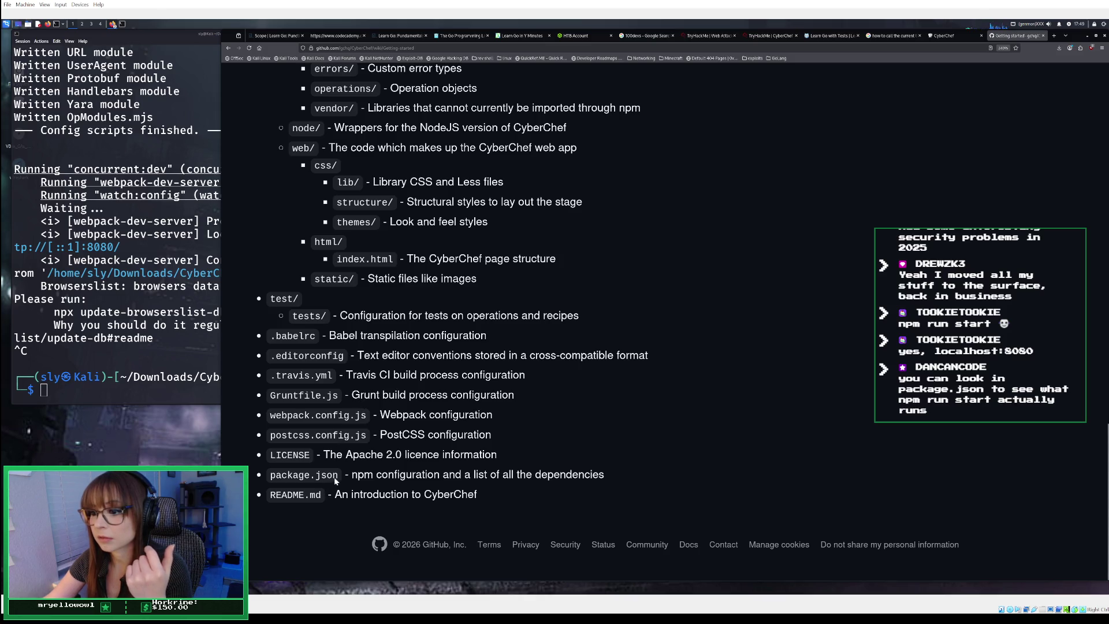
scroll(379, 418, "up", 20)
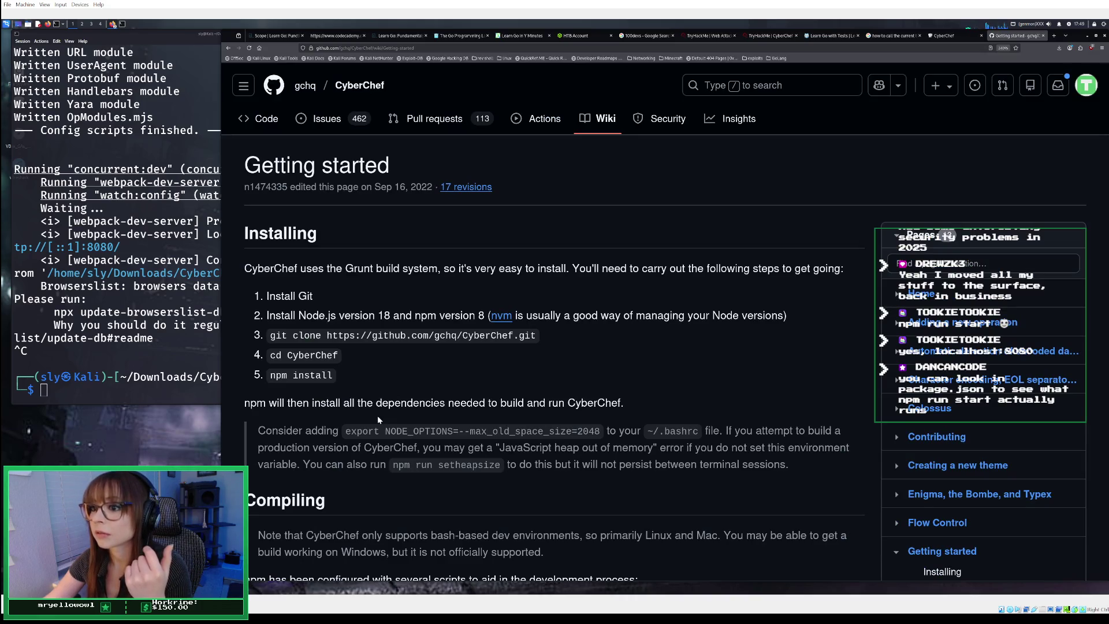
- Change the Google search from 'how to install cyberchef' to 'how to run cyberchef locally'
left_click(229, 48)
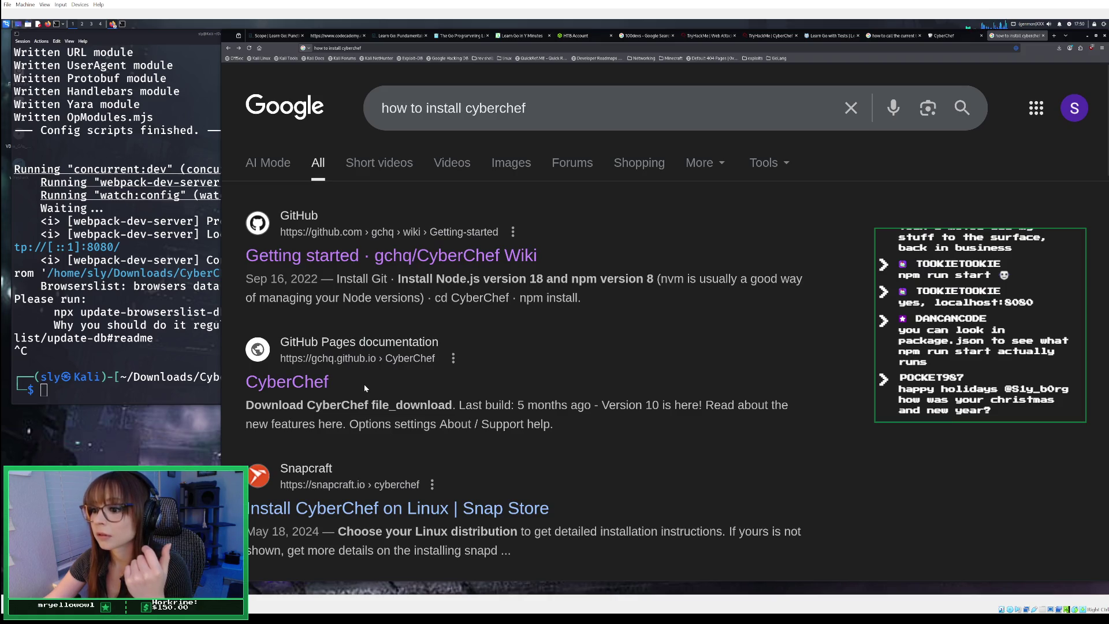
scroll(364, 383, "down", 3)
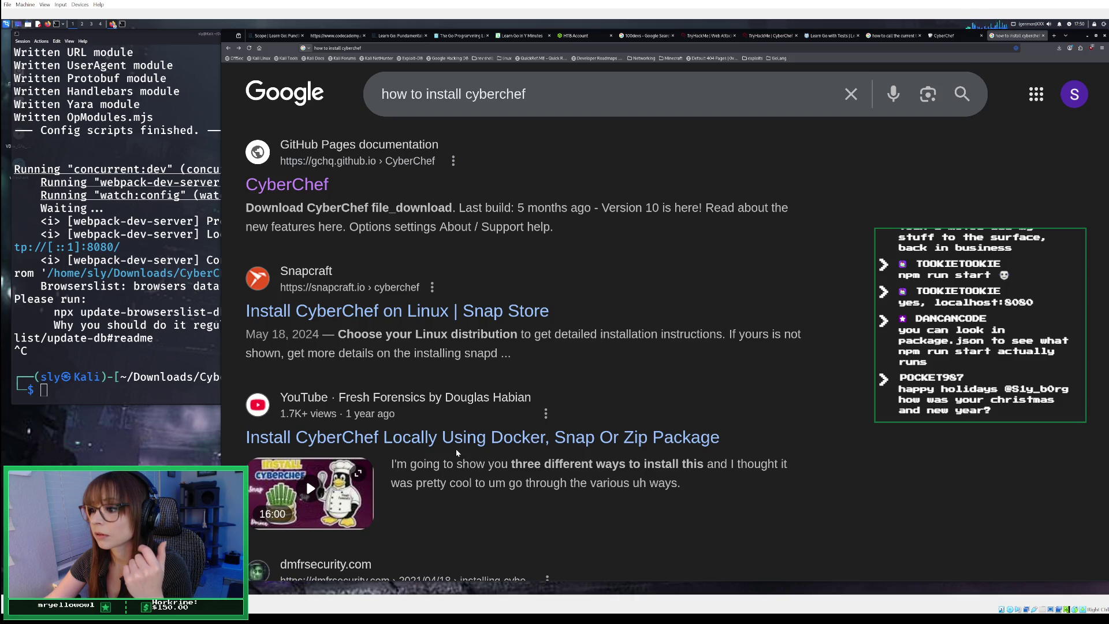
left_click_drag(525, 94, 425, 95)
left_click(460, 94)
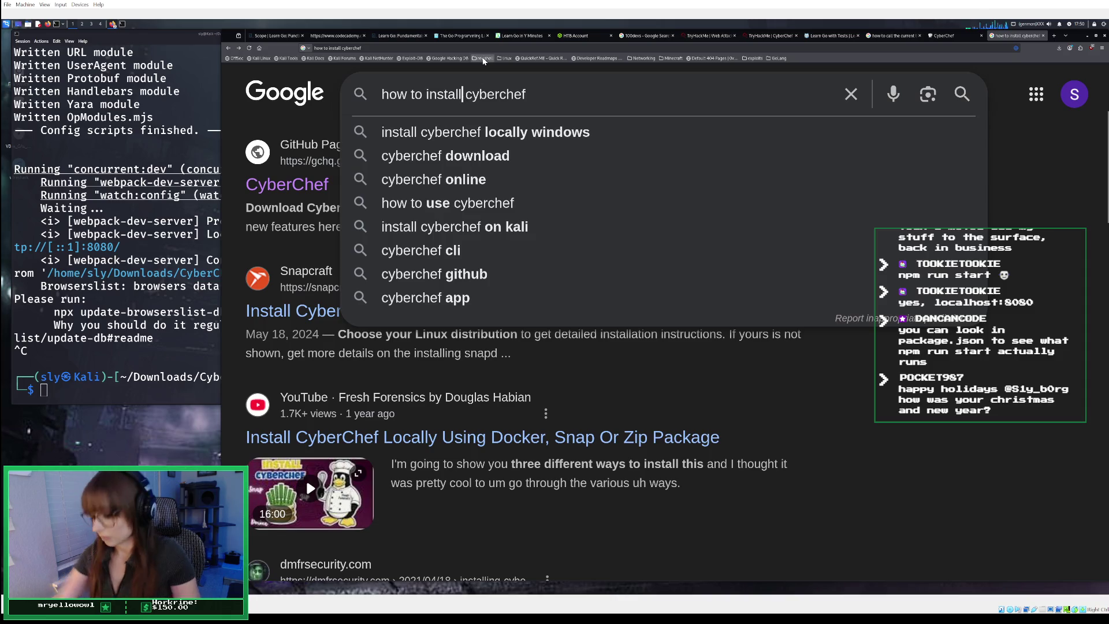
key("BackSpace")
key("BackSpace")
key("BackSpace")
type("run")
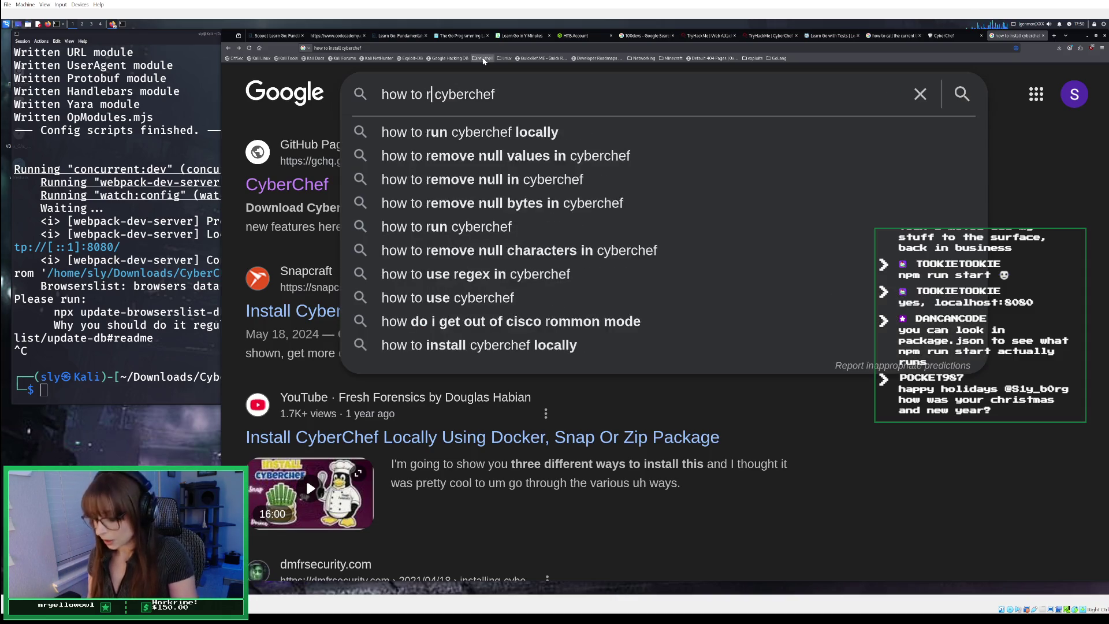
key("Return")
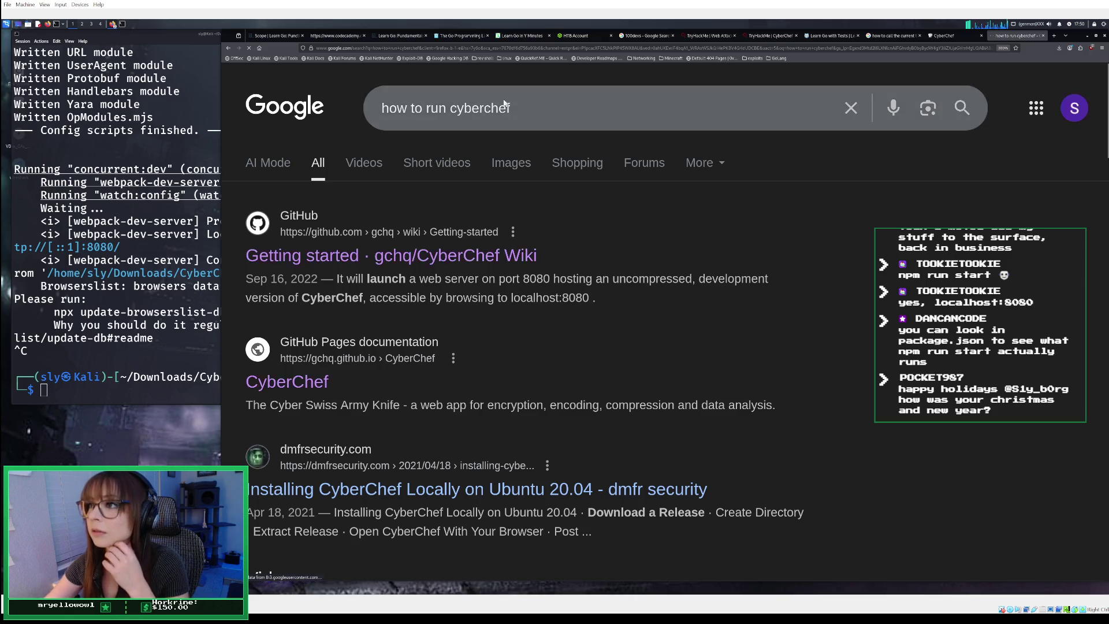
left_click(550, 102)
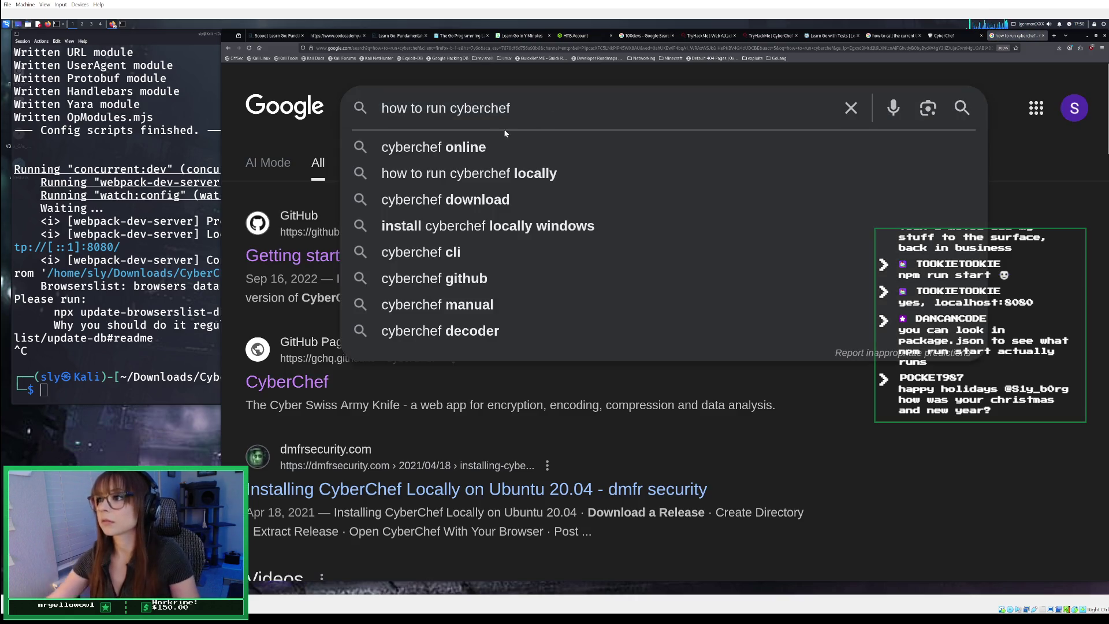
left_click(541, 172)
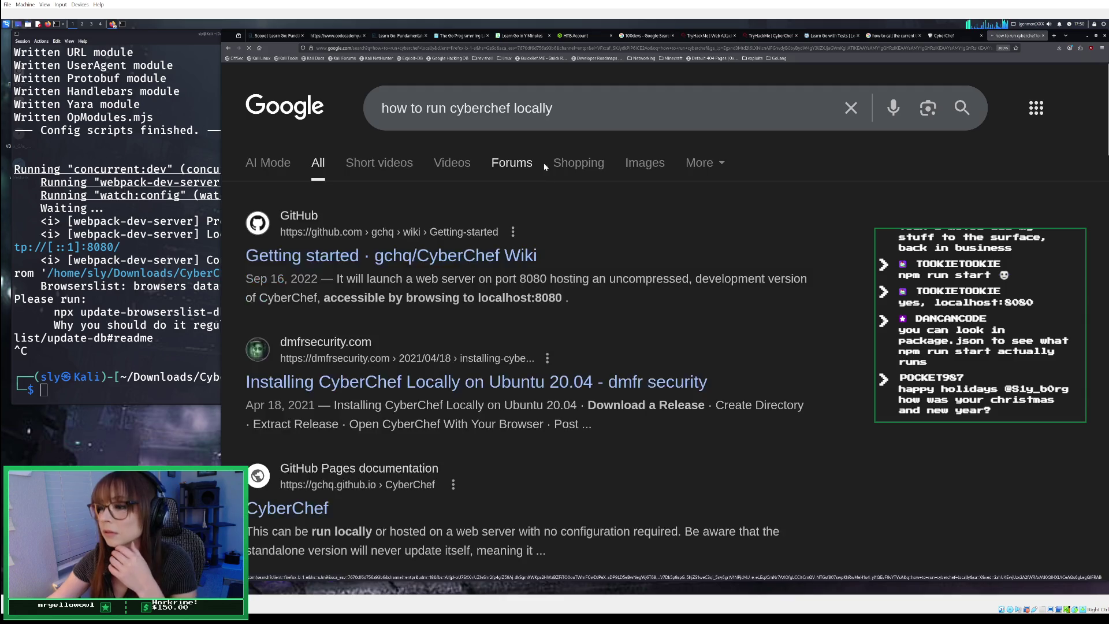
- Scroll through the search results for running CyberChef locally
scroll(549, 291, "down", 3)
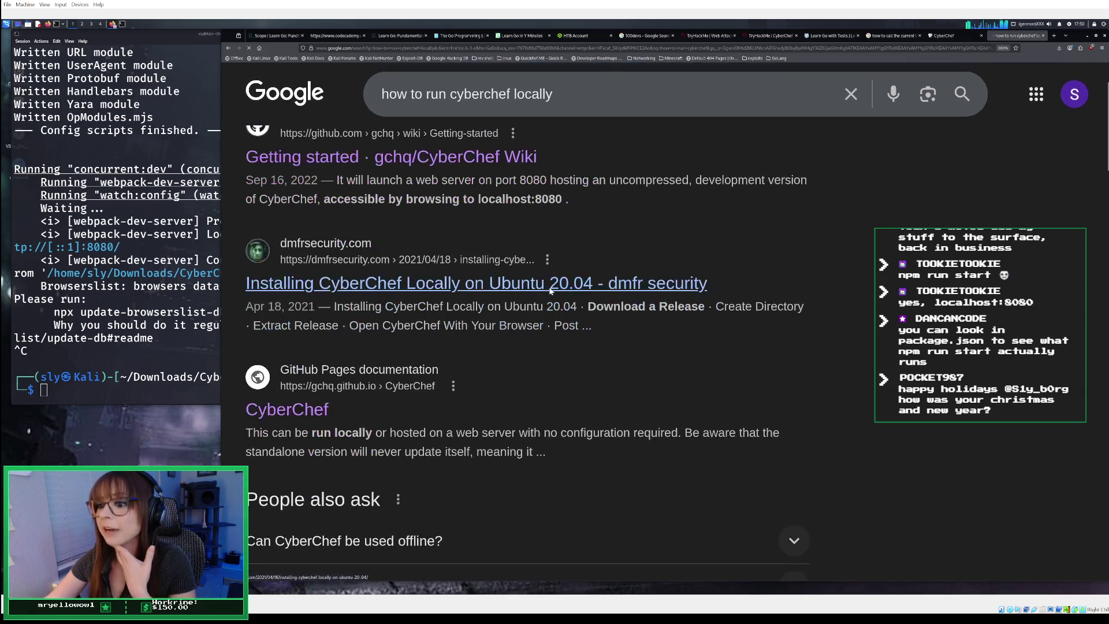
scroll(550, 290, "down", 5)
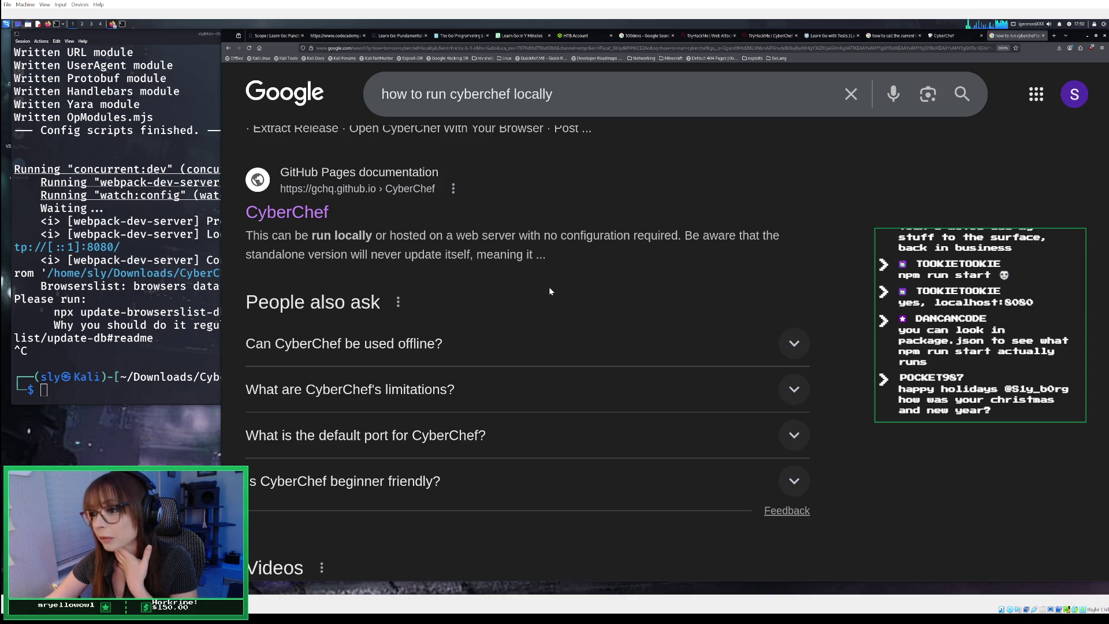
scroll(549, 290, "down", 5)
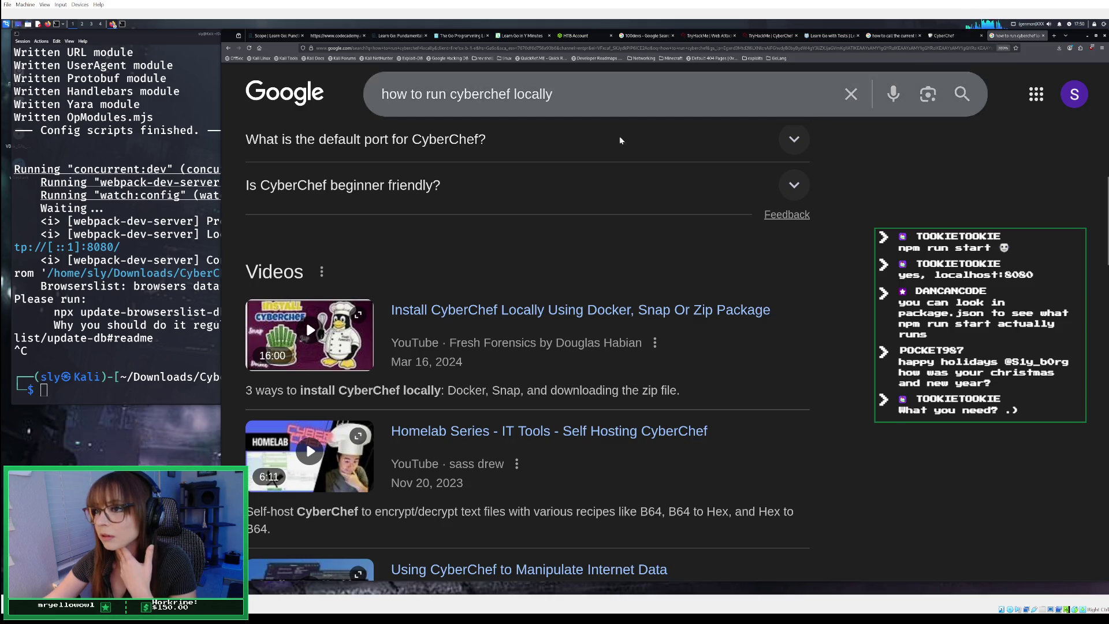
scroll(453, 153, "down", 3)
scroll(453, 153, "down", 10)
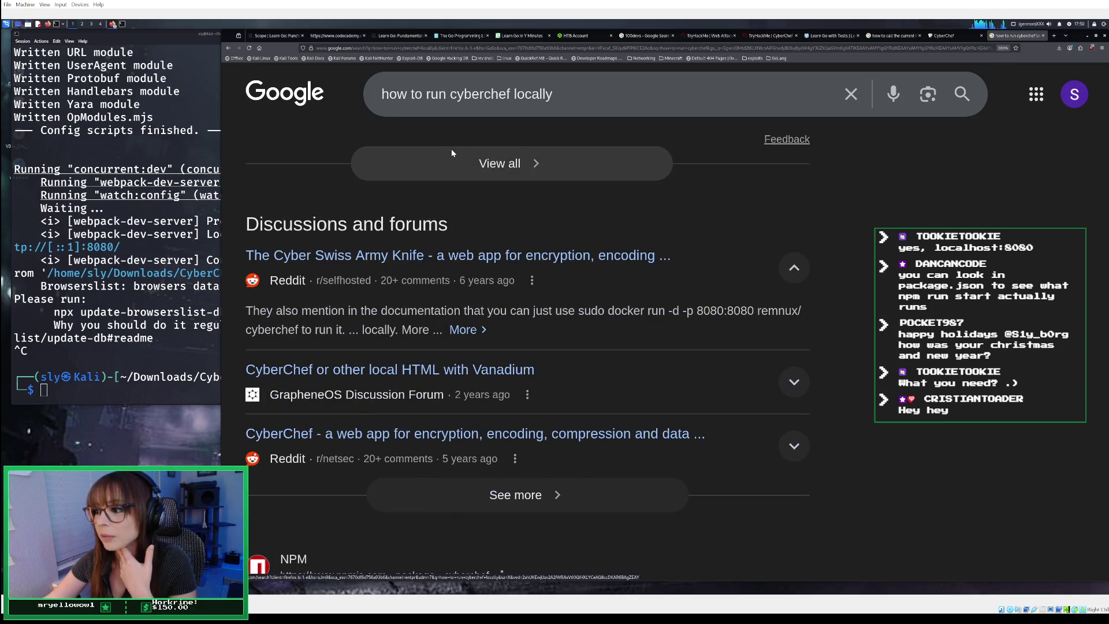
scroll(451, 148, "down", 5)
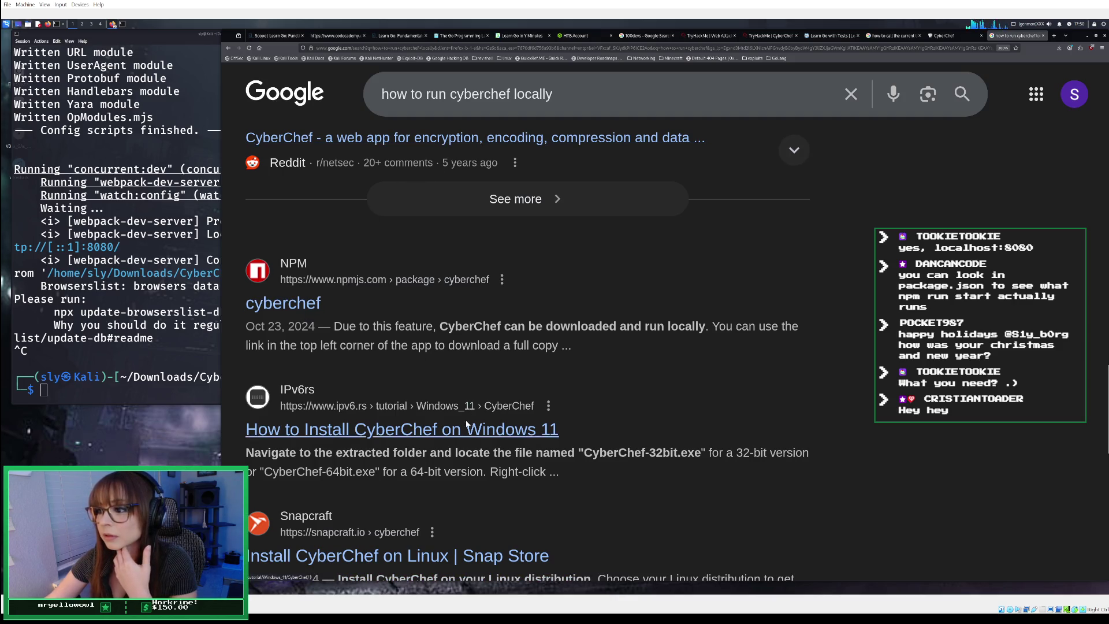
scroll(460, 435, "down", 5)
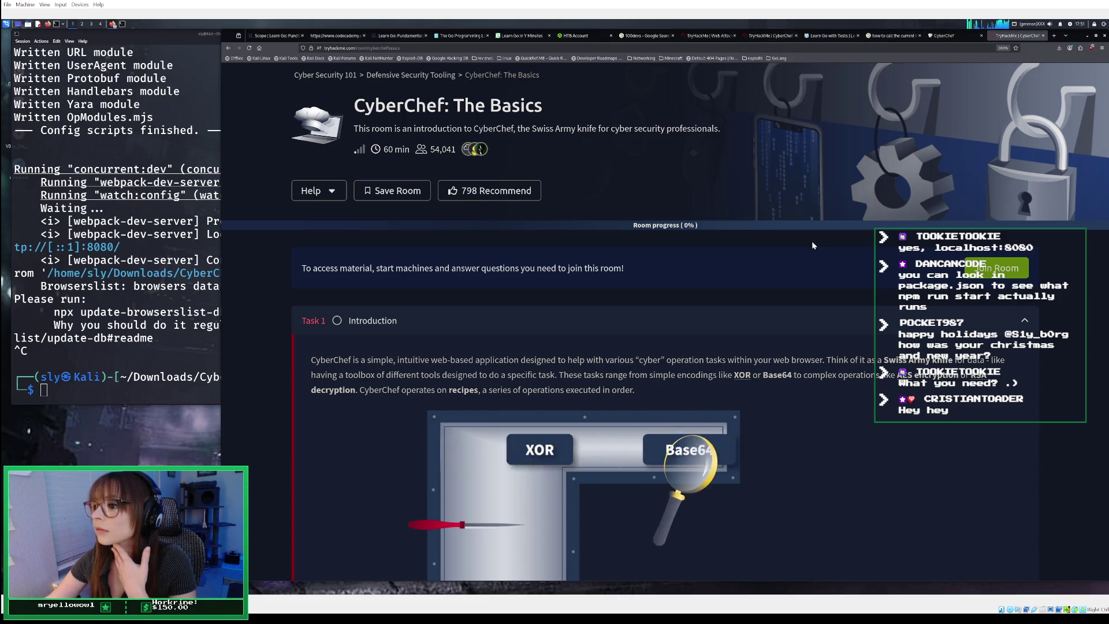
- Join the CyberChef: The Basics room and complete Task 1, reaching 6% progress
scroll(812, 245, "down", 2)
scroll(811, 243, "down", 7)
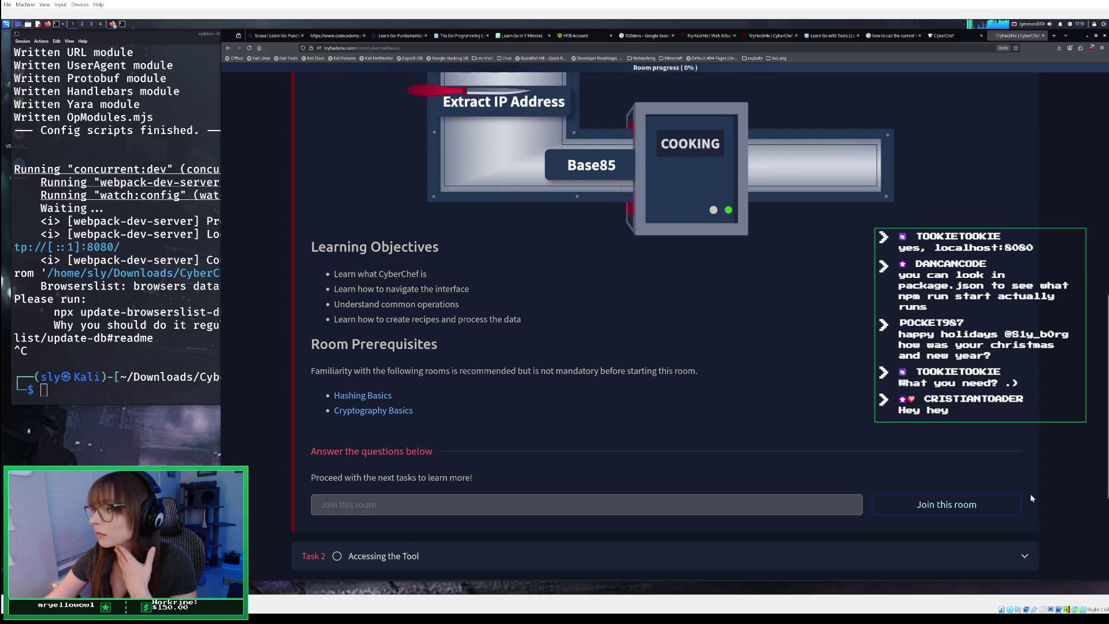
left_click(999, 504)
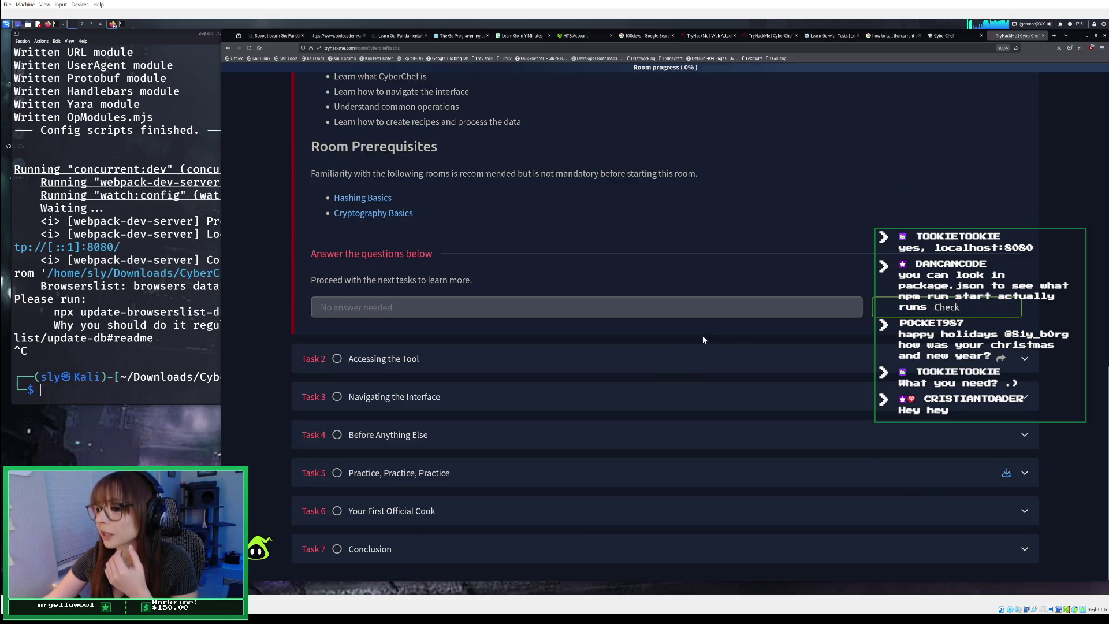
left_click(930, 313)
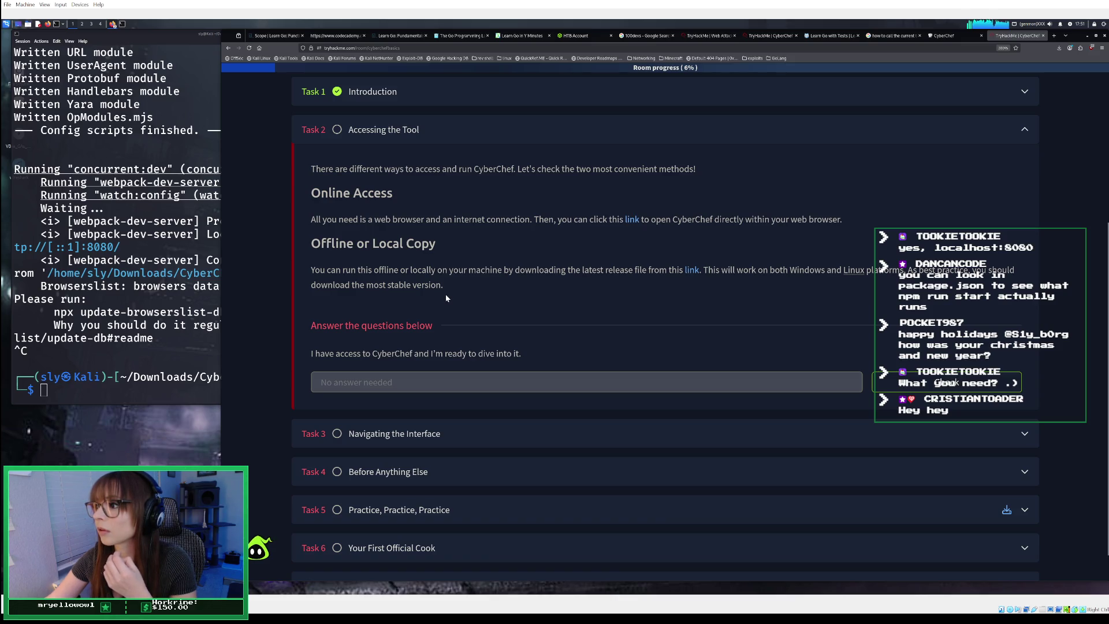
left_click(89, 386)
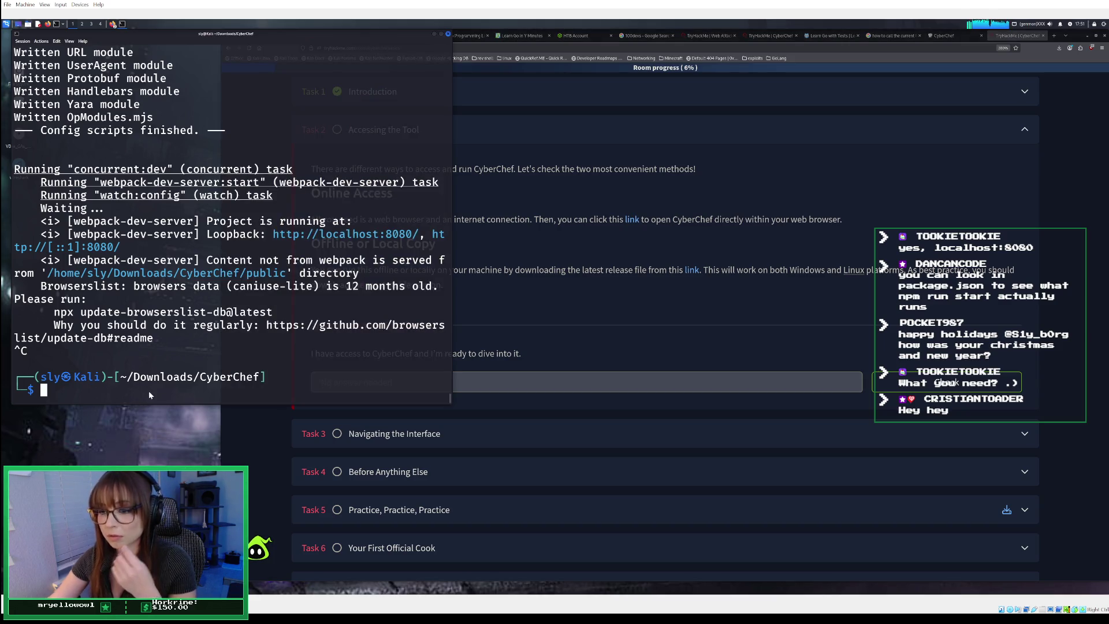
- Try running ./CyberChef in the CyberChef folder, which fails with 'no such file or directory'
type("./Cyber")
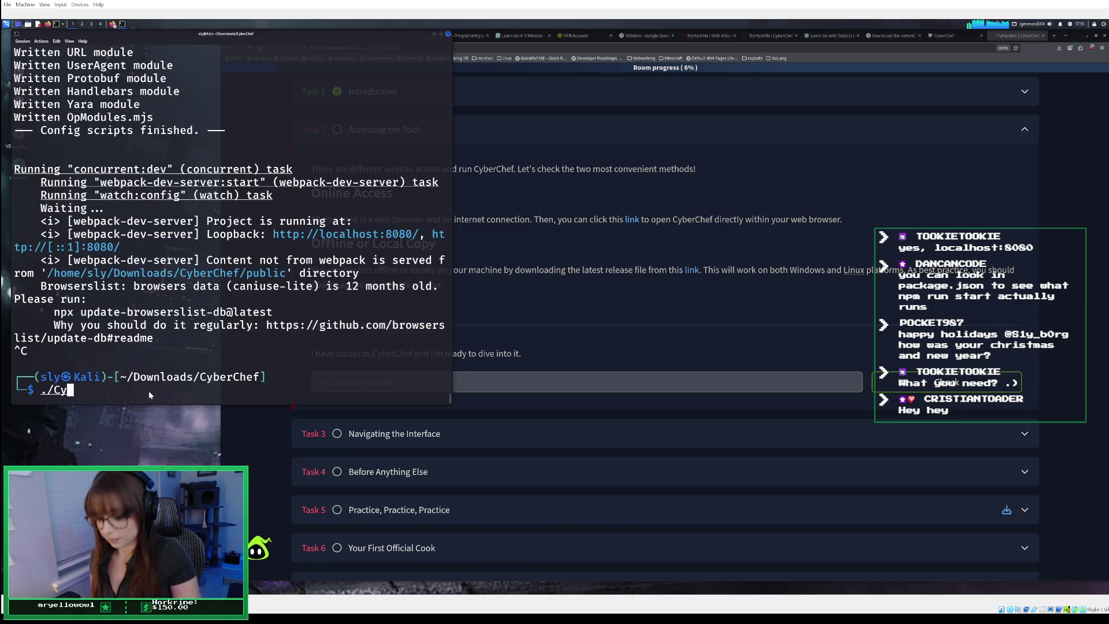
type("Chef")
key("Return")
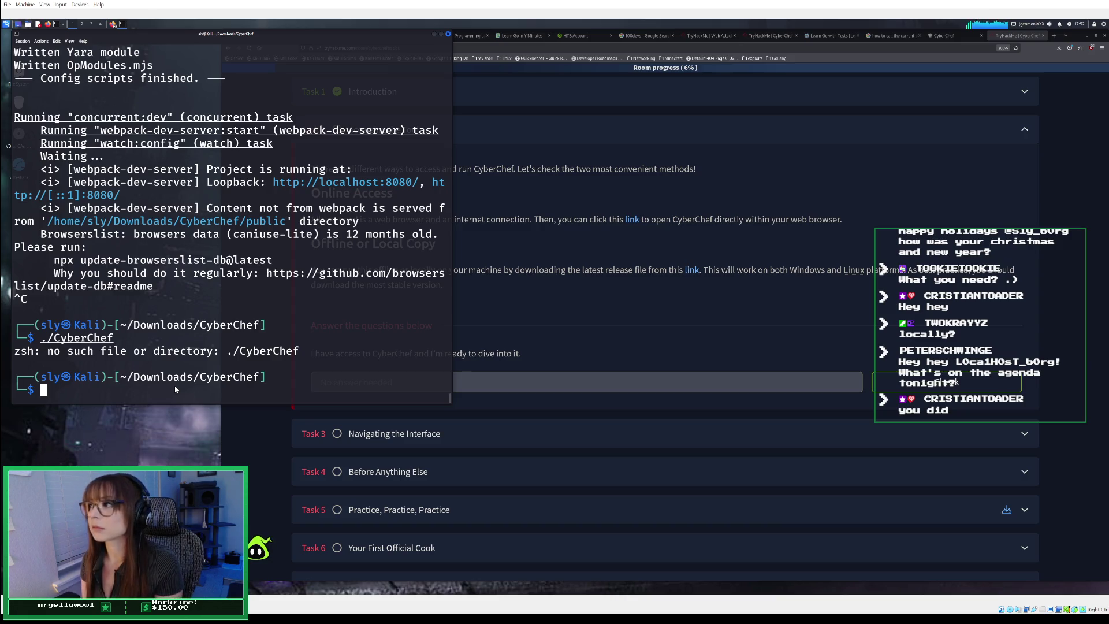
left_click(951, 31)
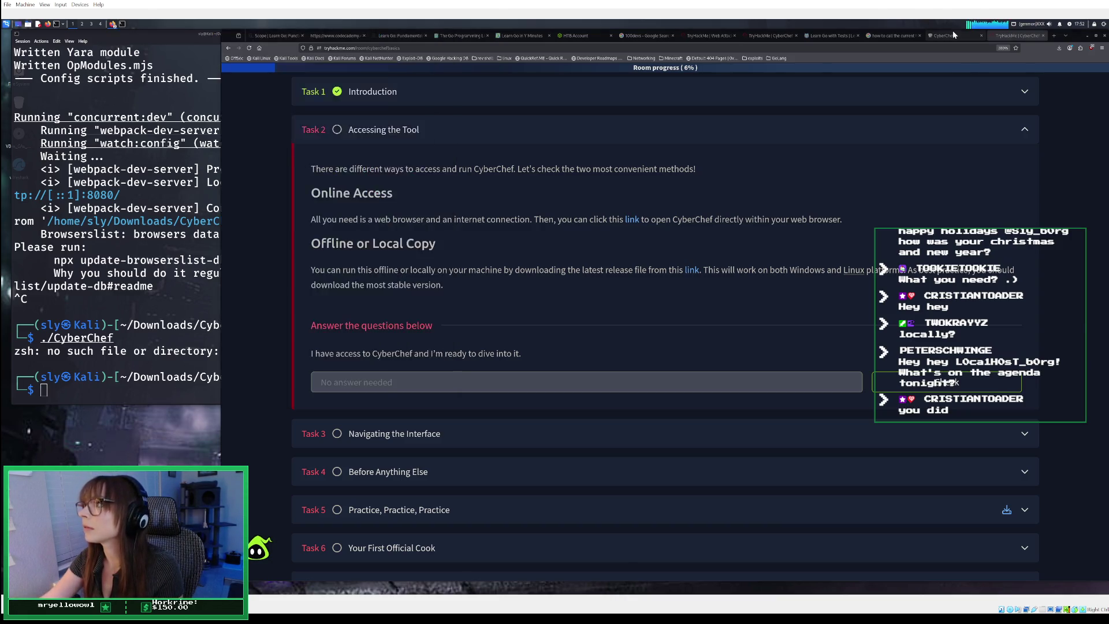
- View the online CyberChef app with its empty recipe, input and output, then return to the terminal
left_click(952, 32)
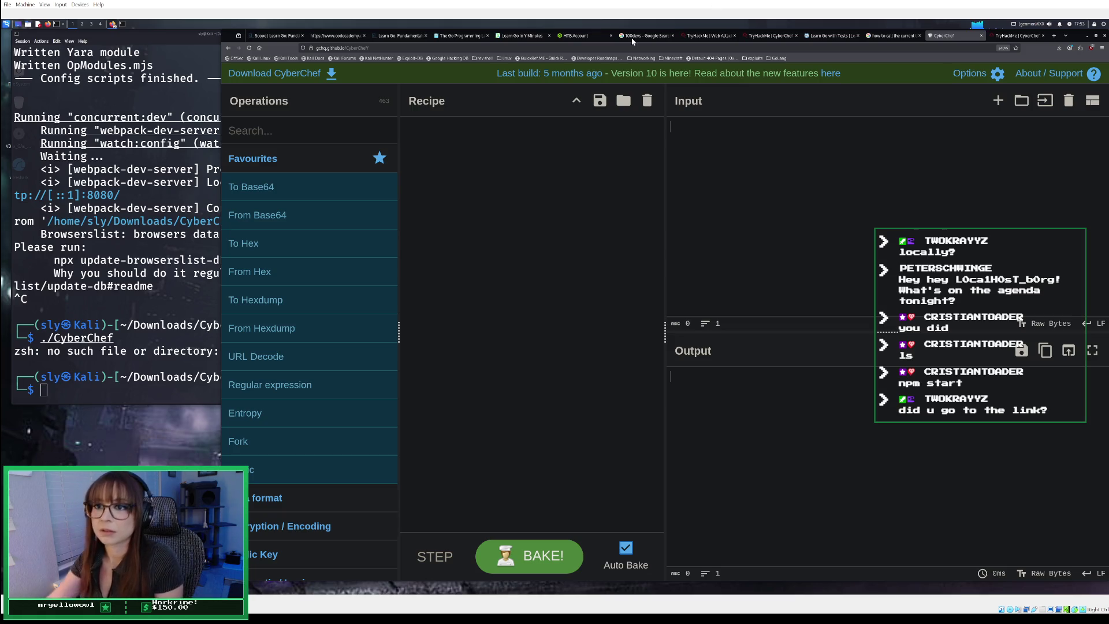
left_click(126, 391)
type("npm")
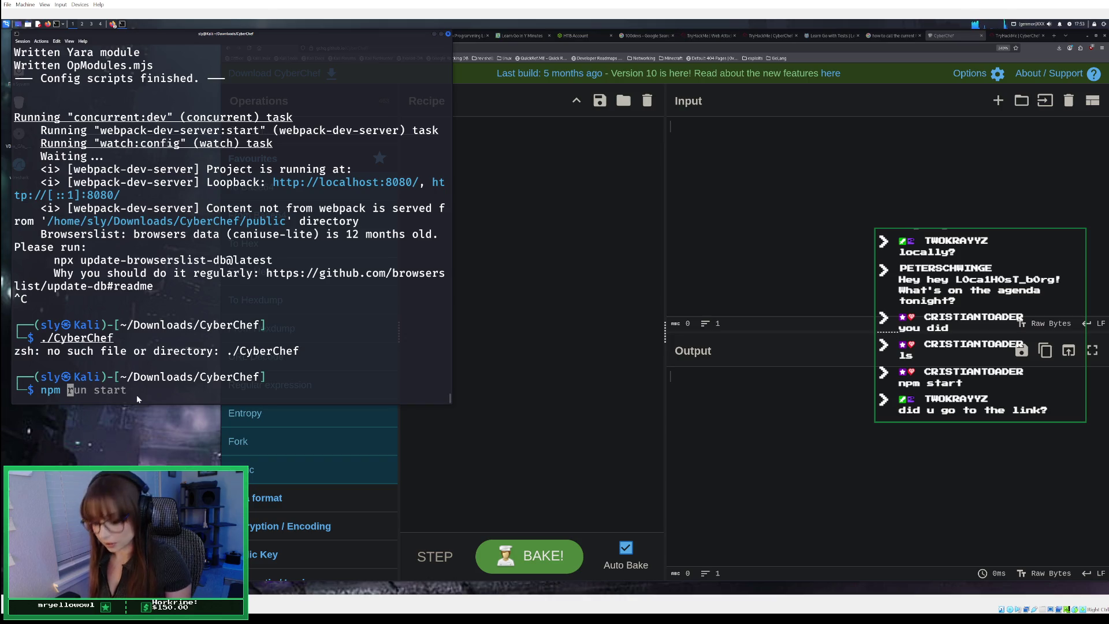
type(" start")
key("Return")
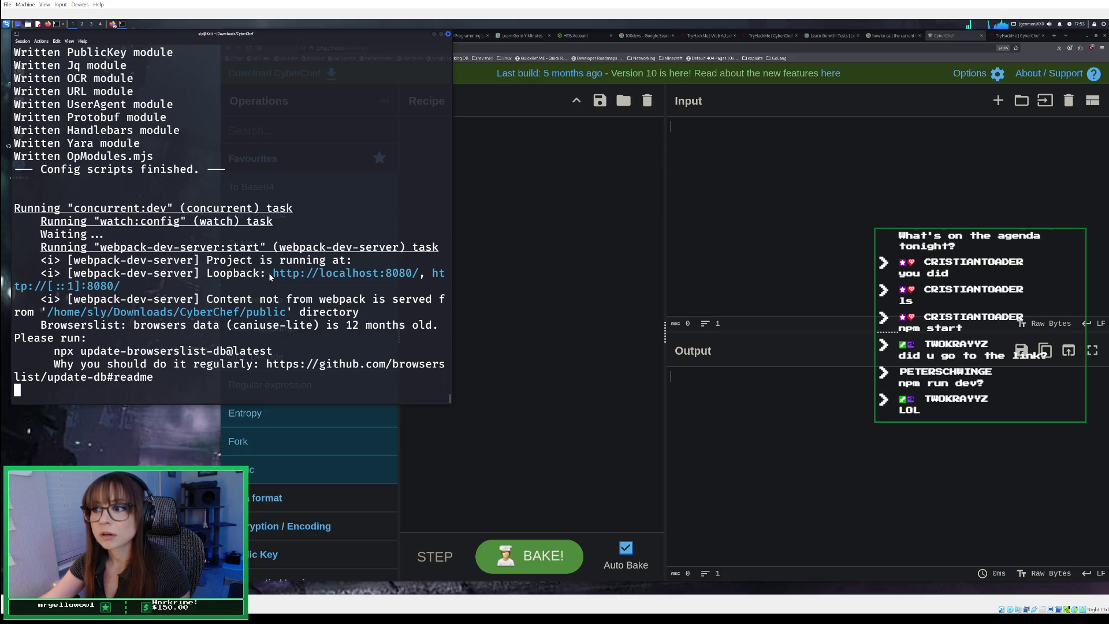
left_click_drag(268, 272, 420, 275)
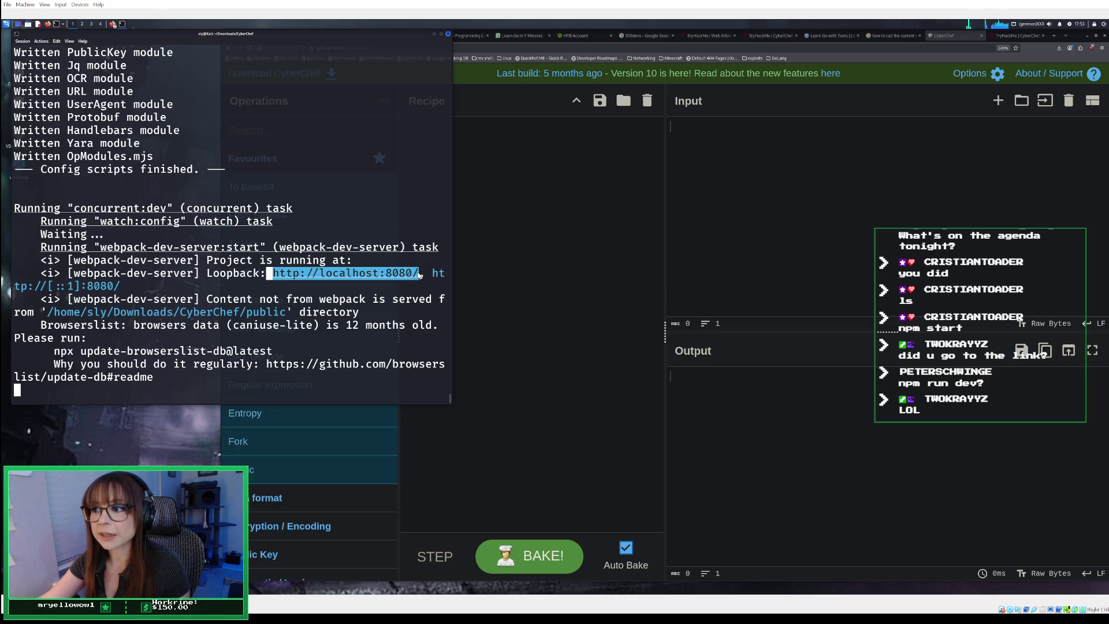
right_click(389, 276)
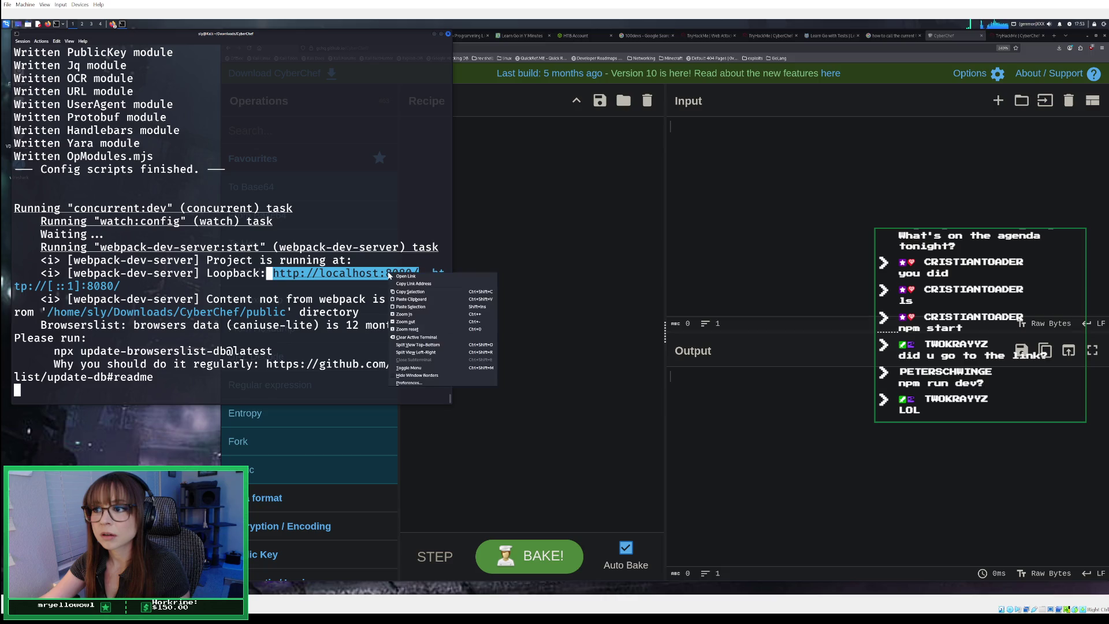
left_click(400, 277)
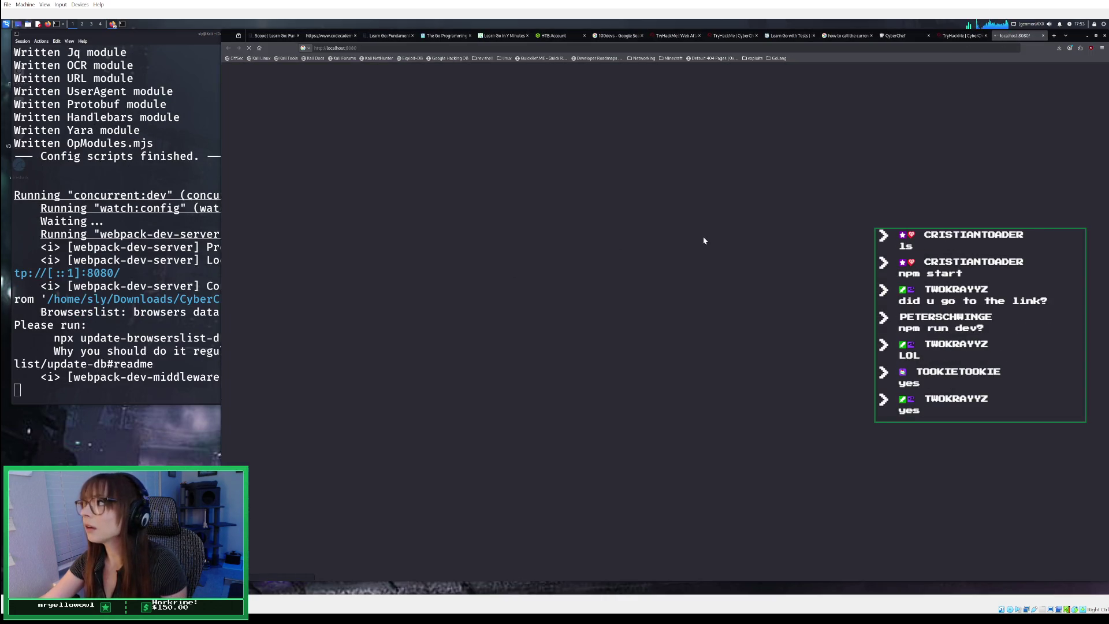
- Close the still-loading localhost:8080 tab and locate the terminal's localhost:8080 link
left_click(171, 229)
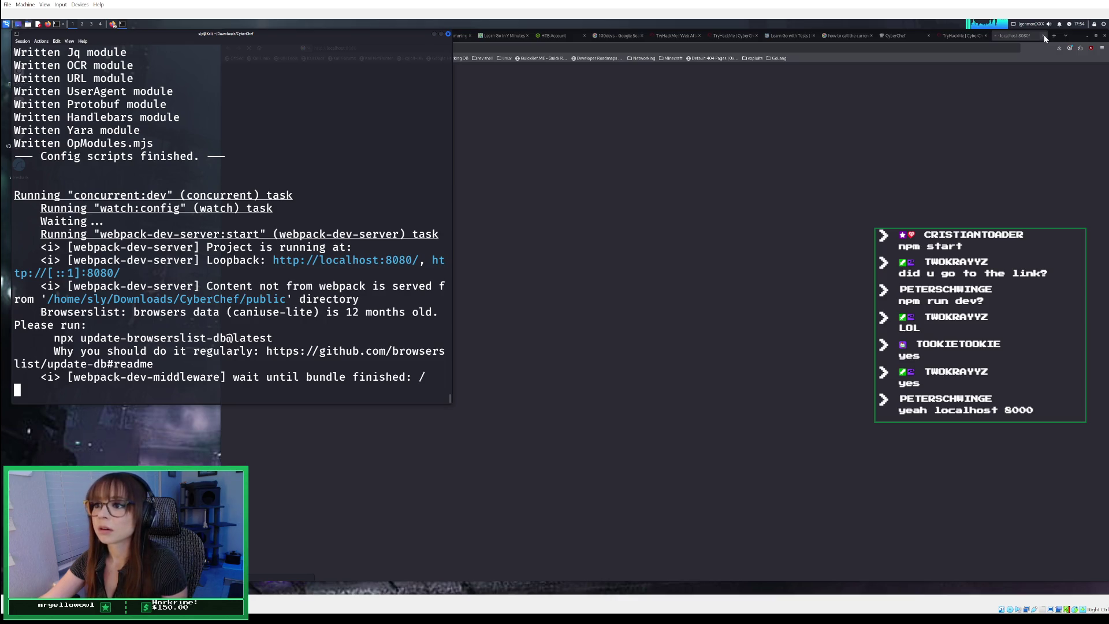
left_click(1044, 35)
left_click(182, 284)
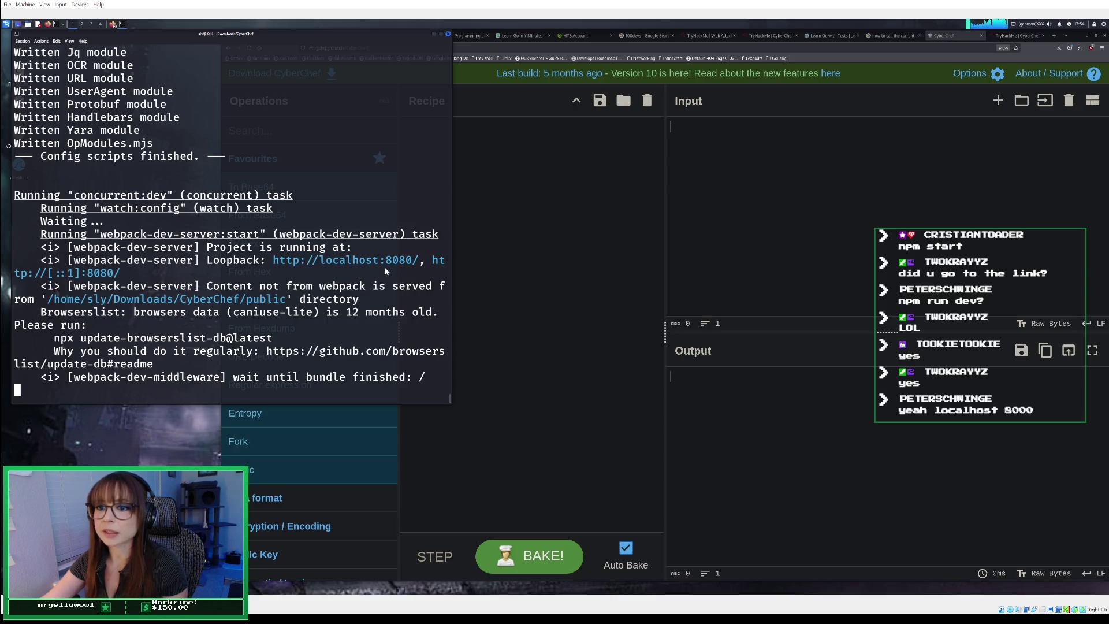
scroll(372, 292, "up", 1)
scroll(372, 294, "down", 1)
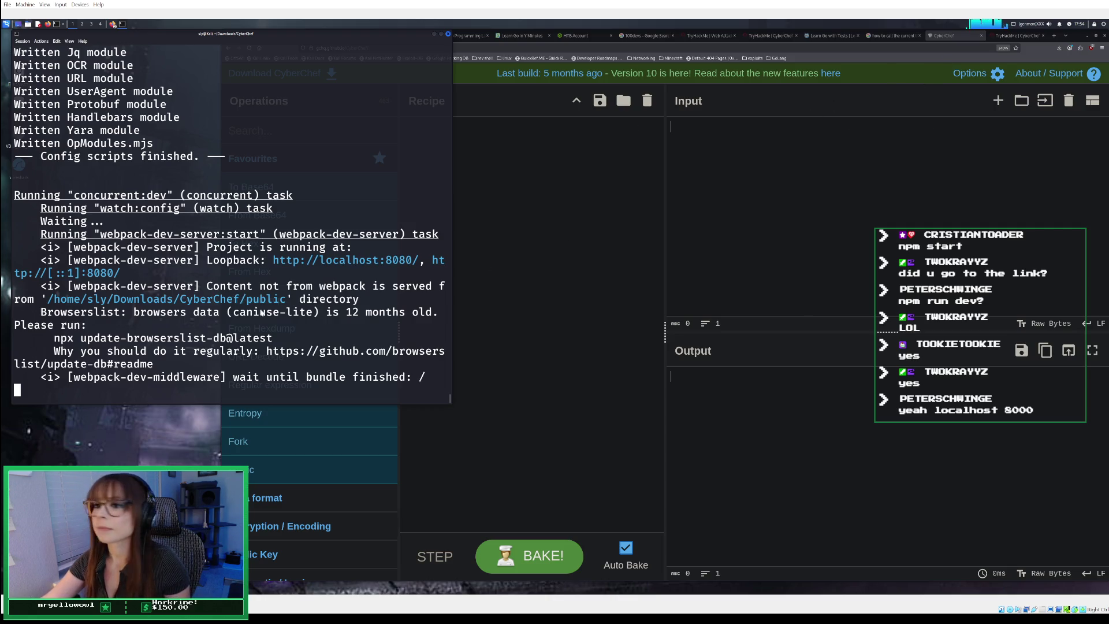
right_click(314, 262)
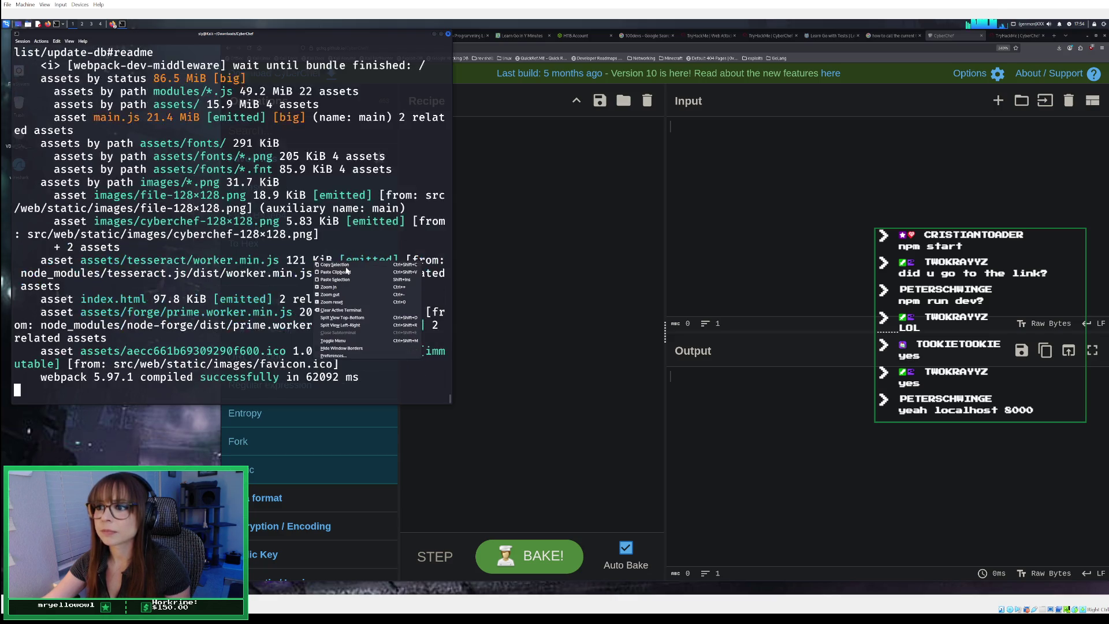
left_click(255, 348)
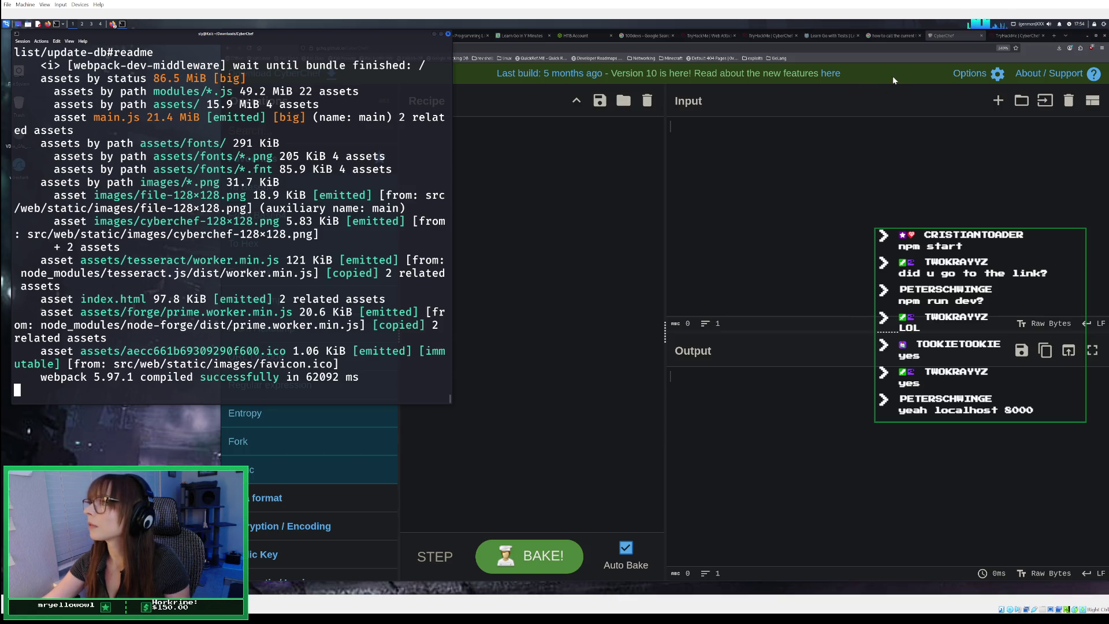
- Close the online CyberChef tab and open localhost:8080 in Firefox from the terminal link
left_click(982, 35)
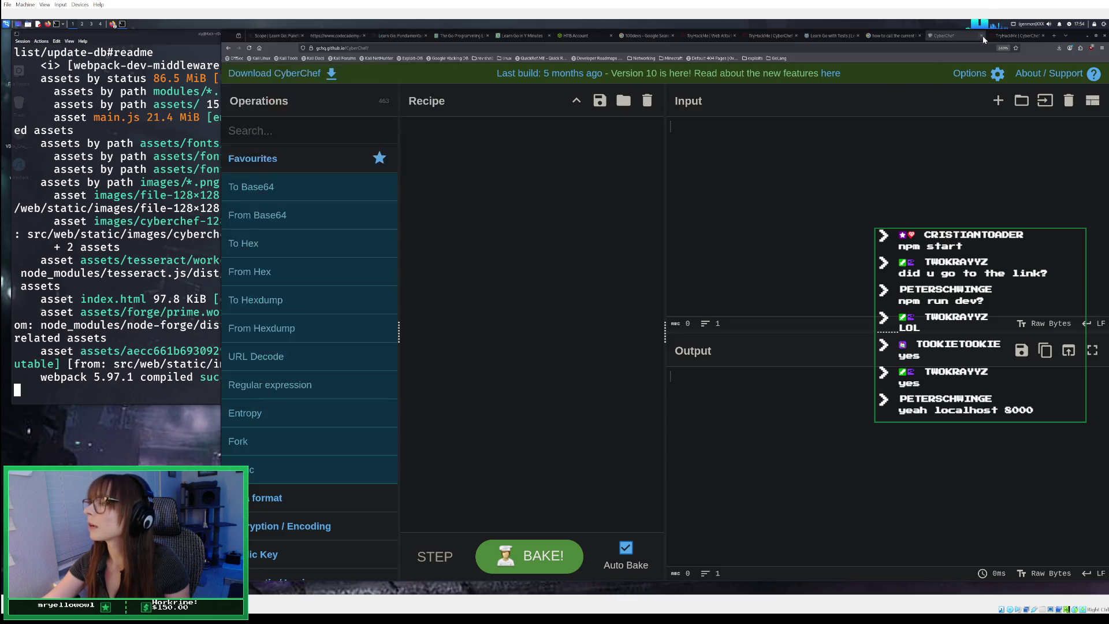
left_click(992, 37)
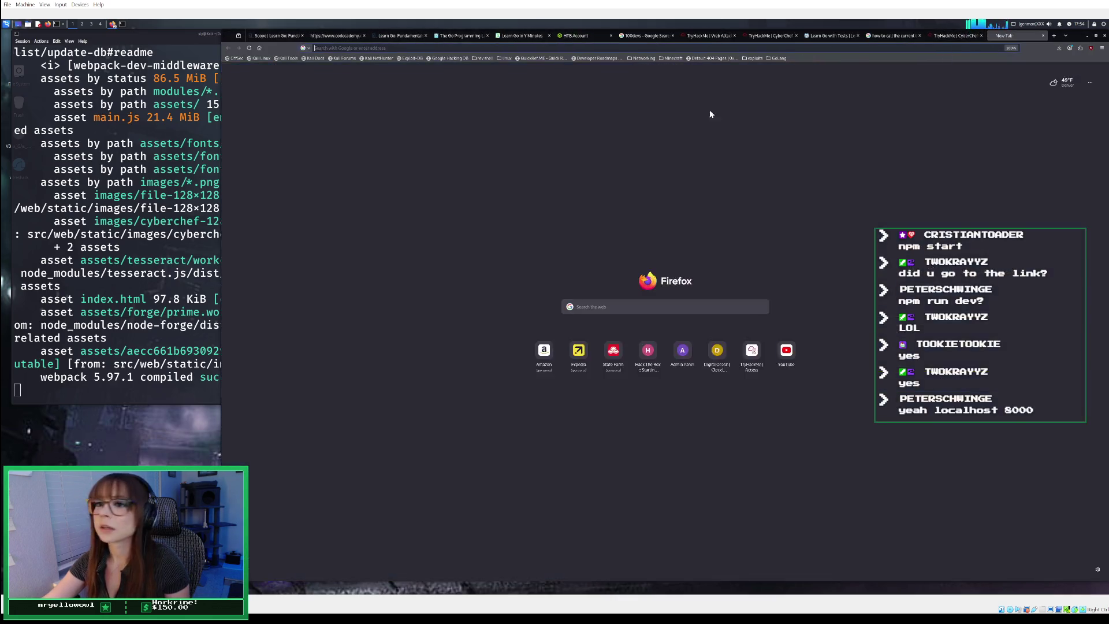
left_click(157, 233)
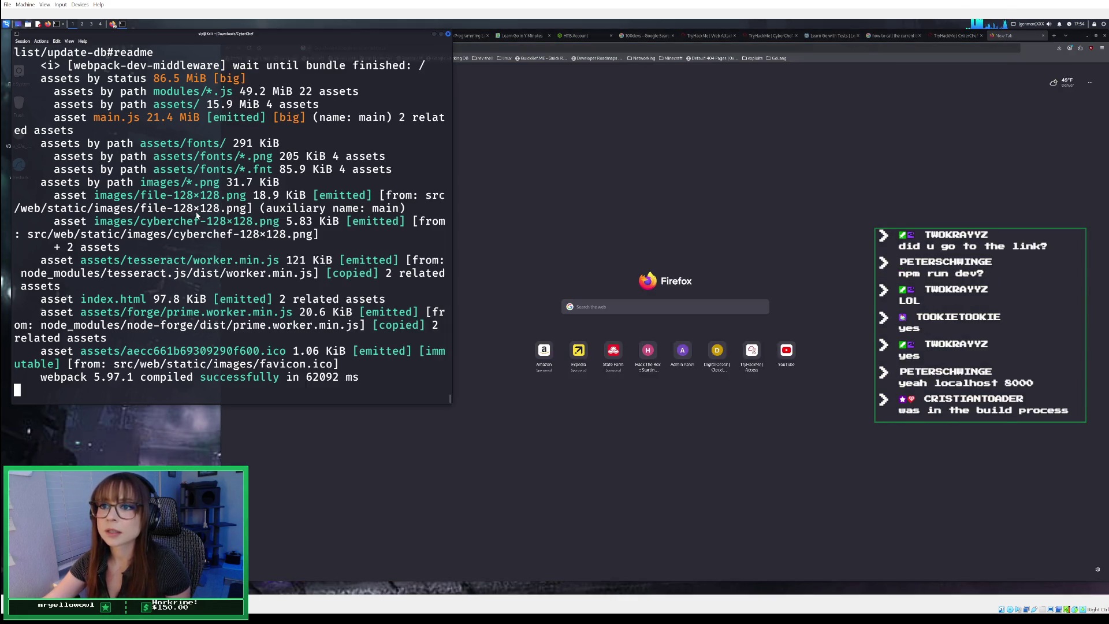
scroll(195, 225, "up", 7)
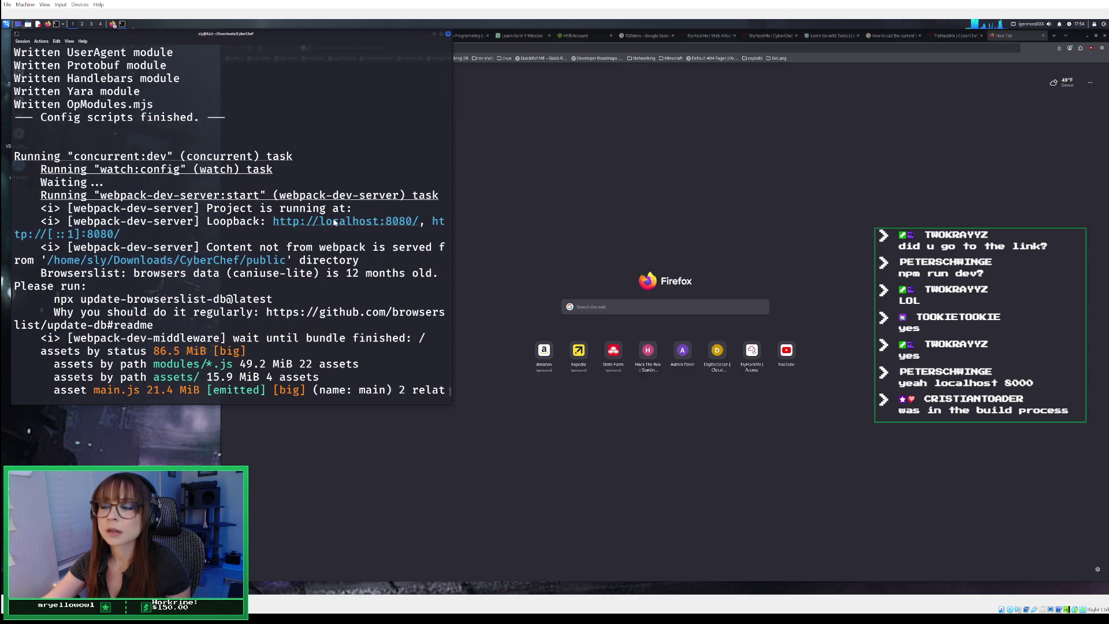
right_click(334, 225)
left_click(349, 230)
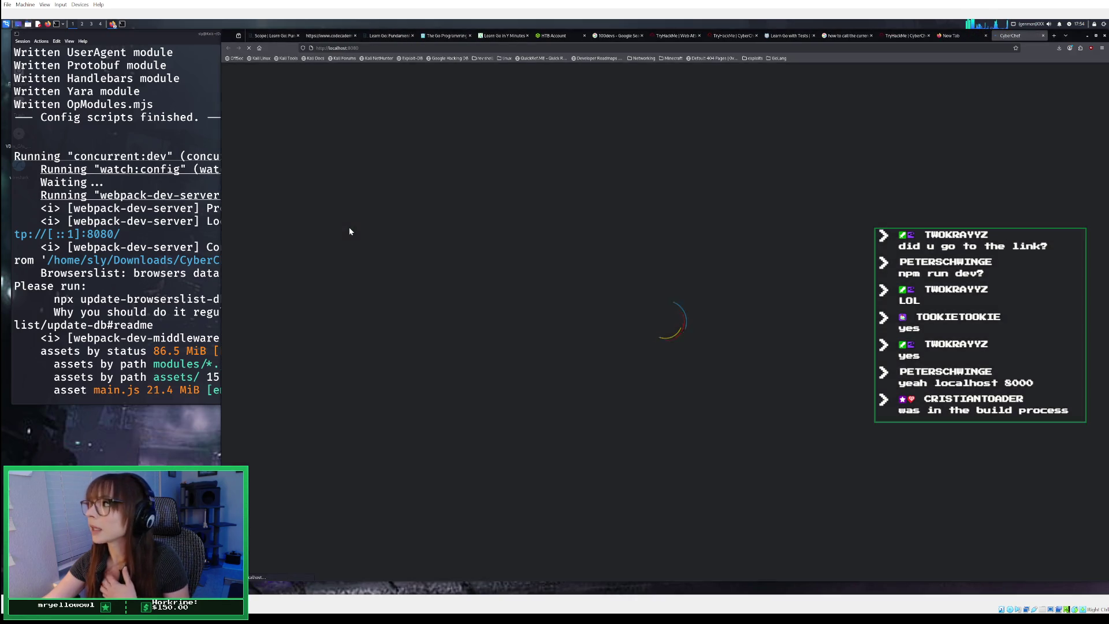
left_click(166, 237)
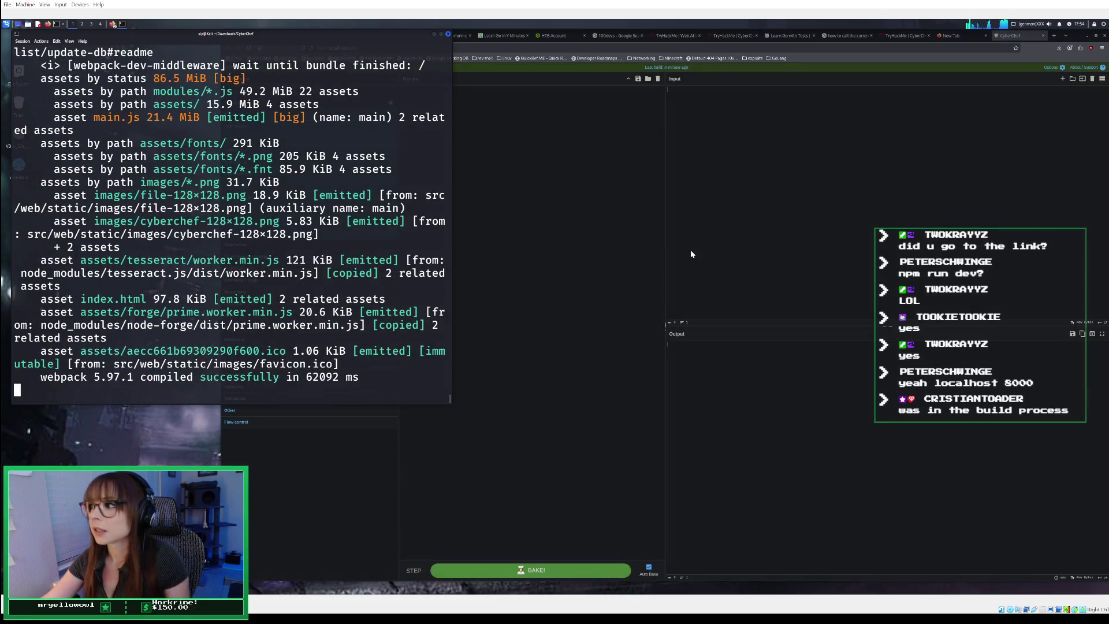
- Show the local CyberChef tab at localhost:8080 and adjust its page zoom
left_click(907, 37)
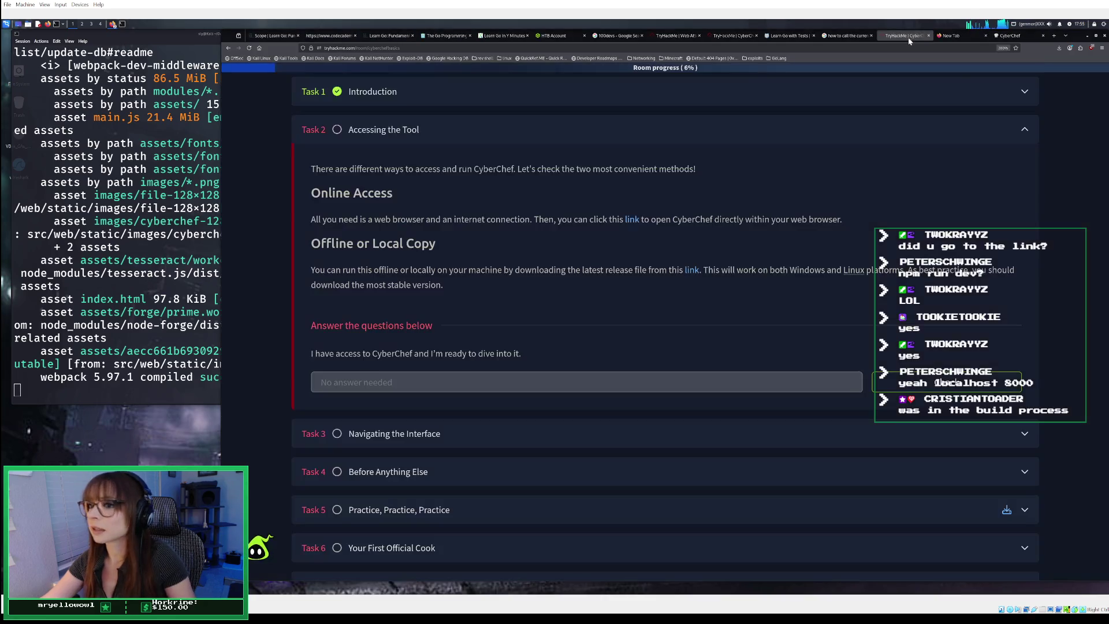
left_click(131, 46)
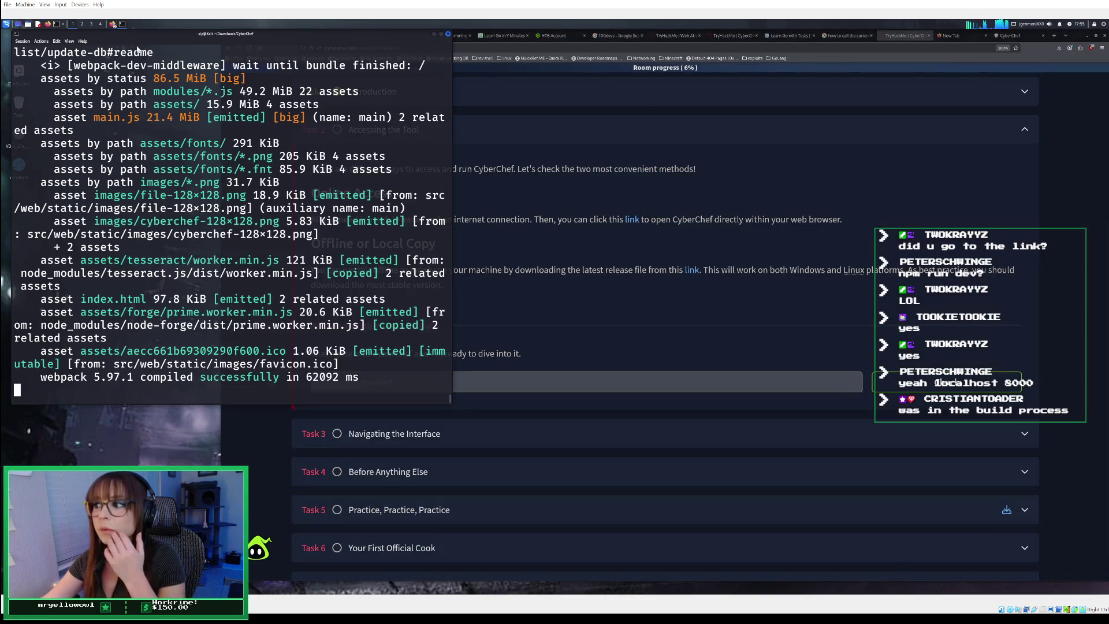
left_click(1015, 36)
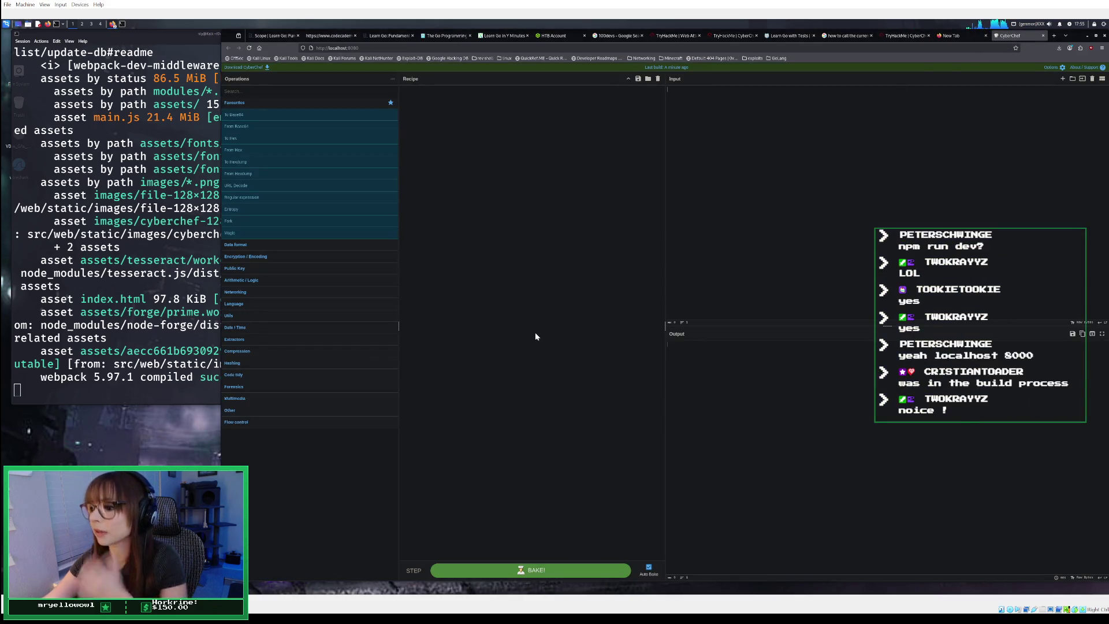
key("ctrl+plus")
key("ctrl+plus")
key("ctrl+plus")
key("ctrl+plus")
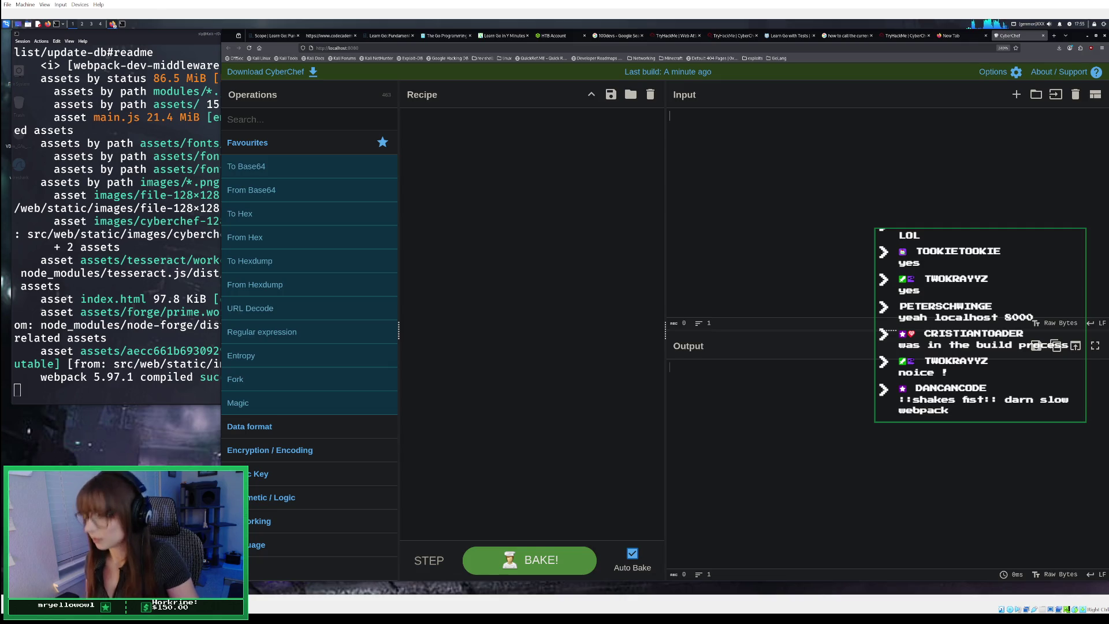
key("ctrl+plus")
key("ctrl+plus")
key("ctrl+plus")
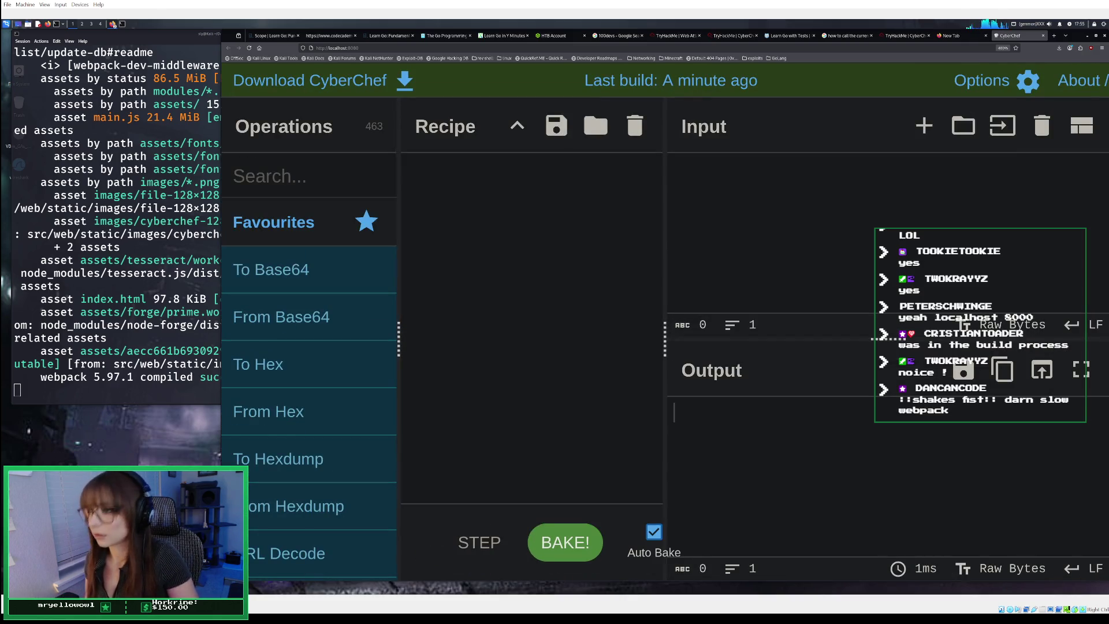
key("ctrl+minus")
key("ctrl+minus")
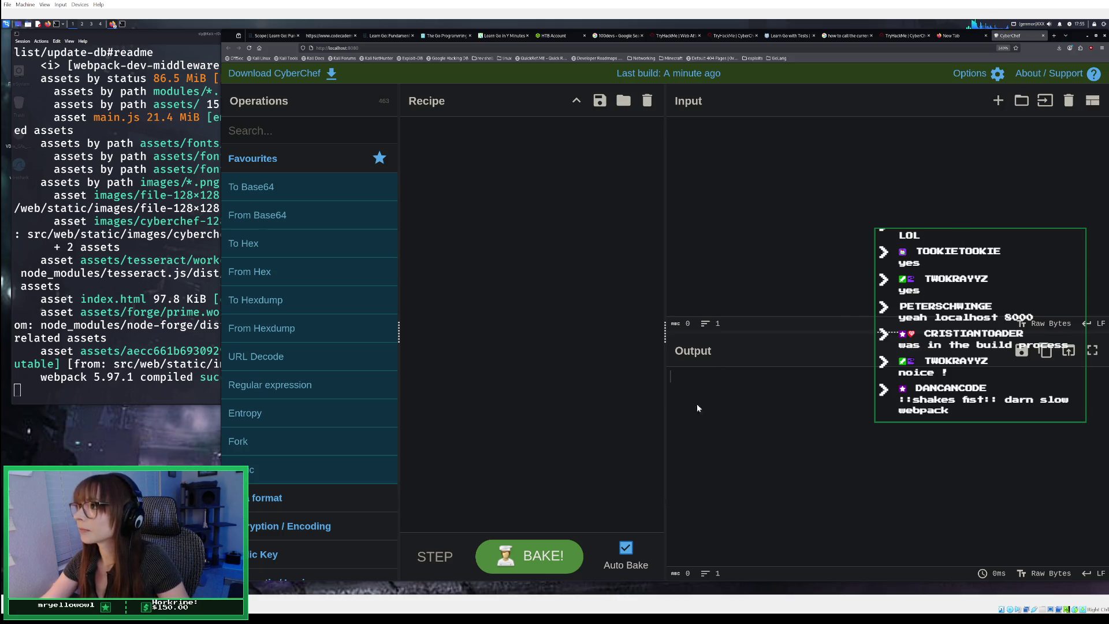
- Bring Firefox forward and return to the TryHackMe CyberChef room tab
left_click(113, 394)
left_click(586, 367)
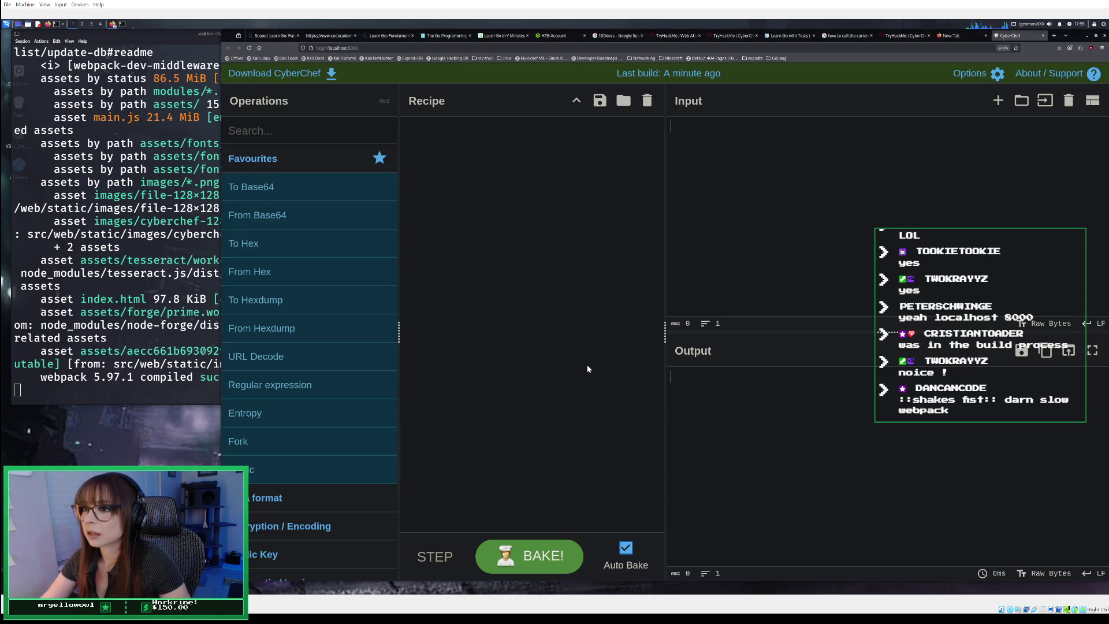
left_click(724, 36)
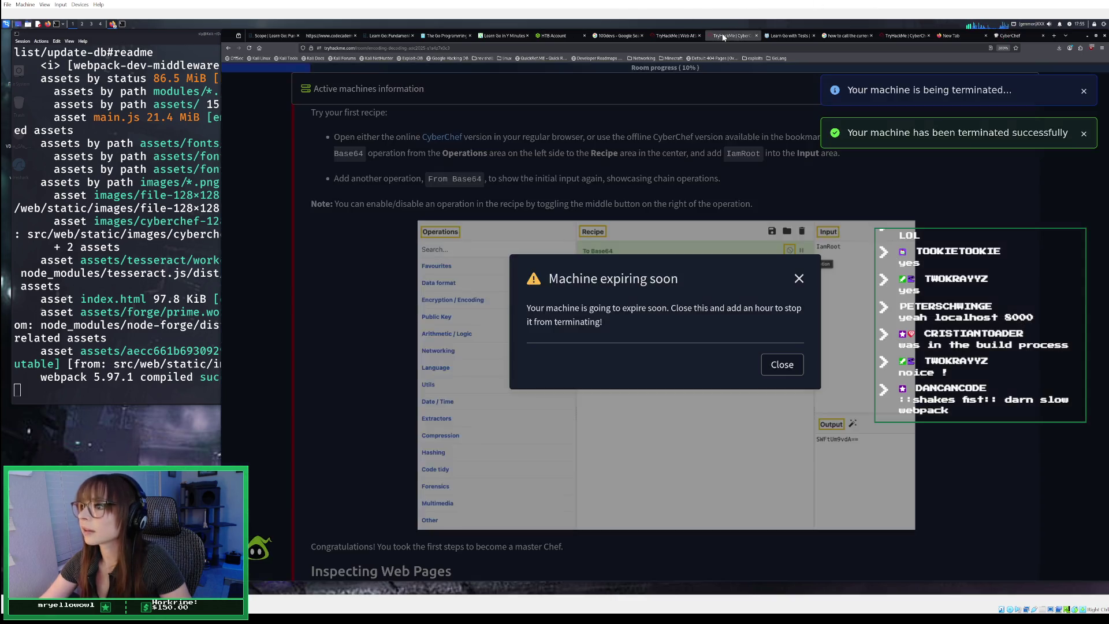
- Dismiss the machine-expiring-soon warning and browse the CyberChef room page
left_click(782, 364)
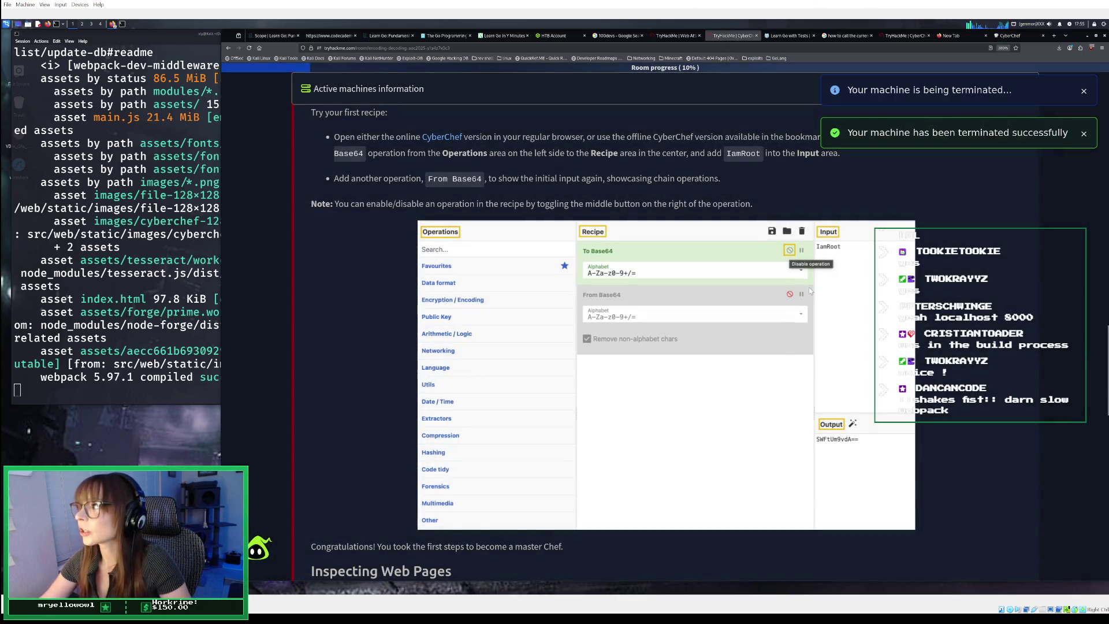
scroll(810, 290, "down", 3)
scroll(810, 291, "down", 3)
scroll(809, 290, "up", 10)
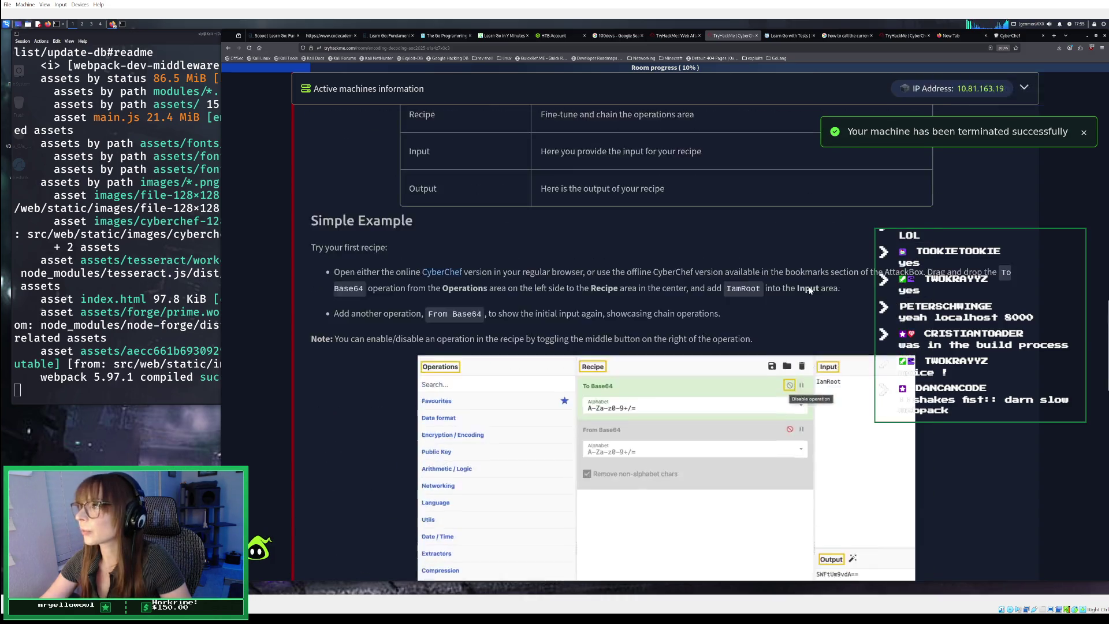
scroll(808, 287, "up", 15)
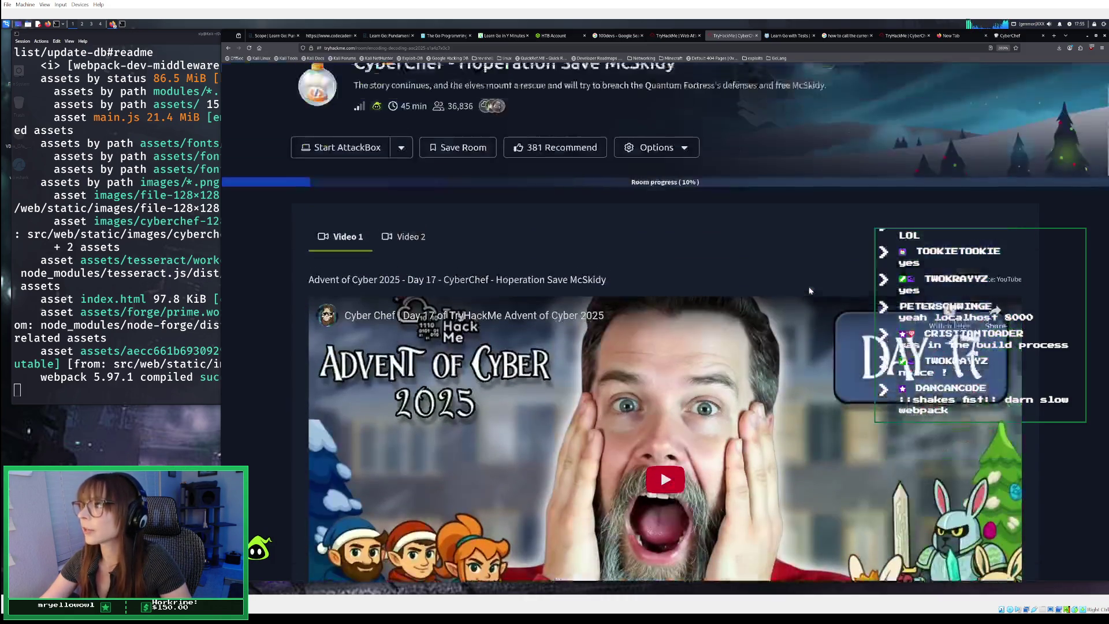
scroll(417, 172, "up", 1)
scroll(419, 175, "down", 2)
scroll(420, 175, "down", 8)
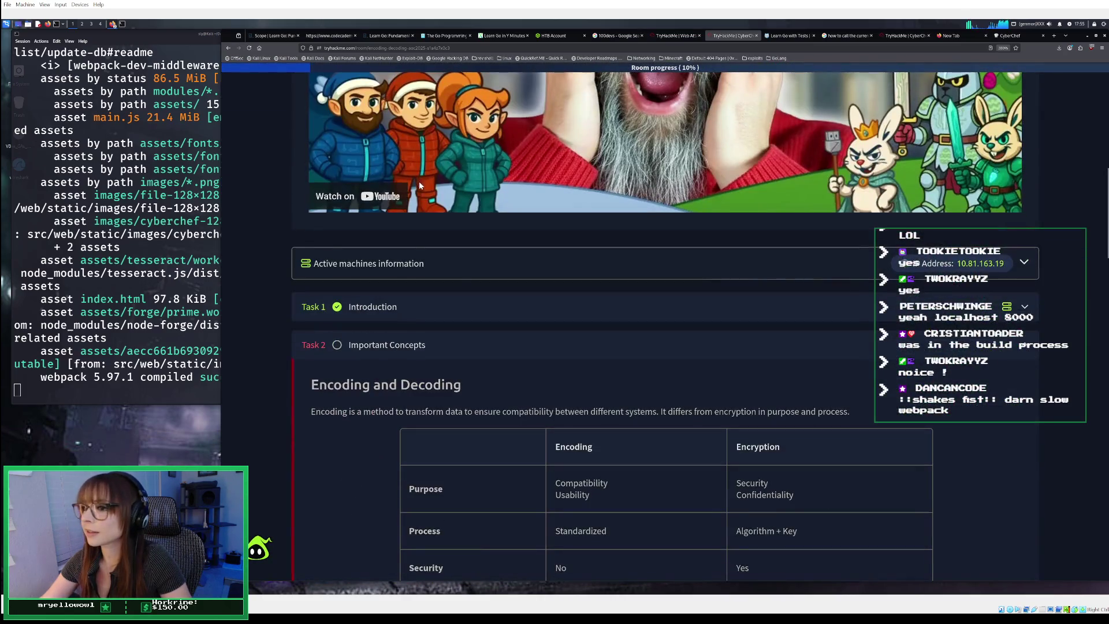
scroll(483, 280, "up", 8)
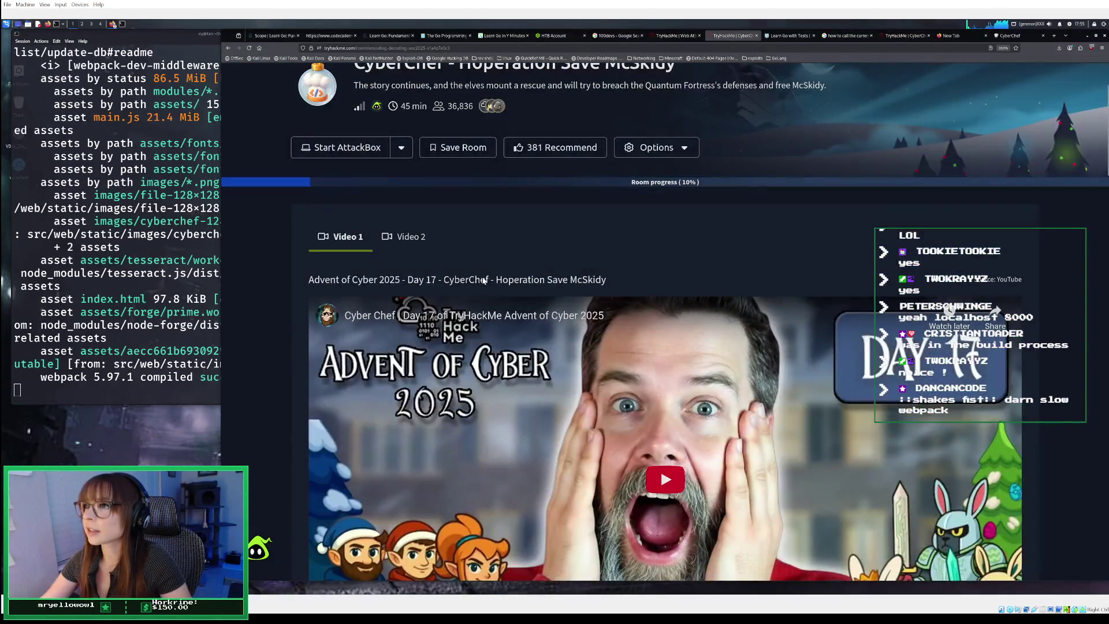
scroll(483, 280, "down", 3)
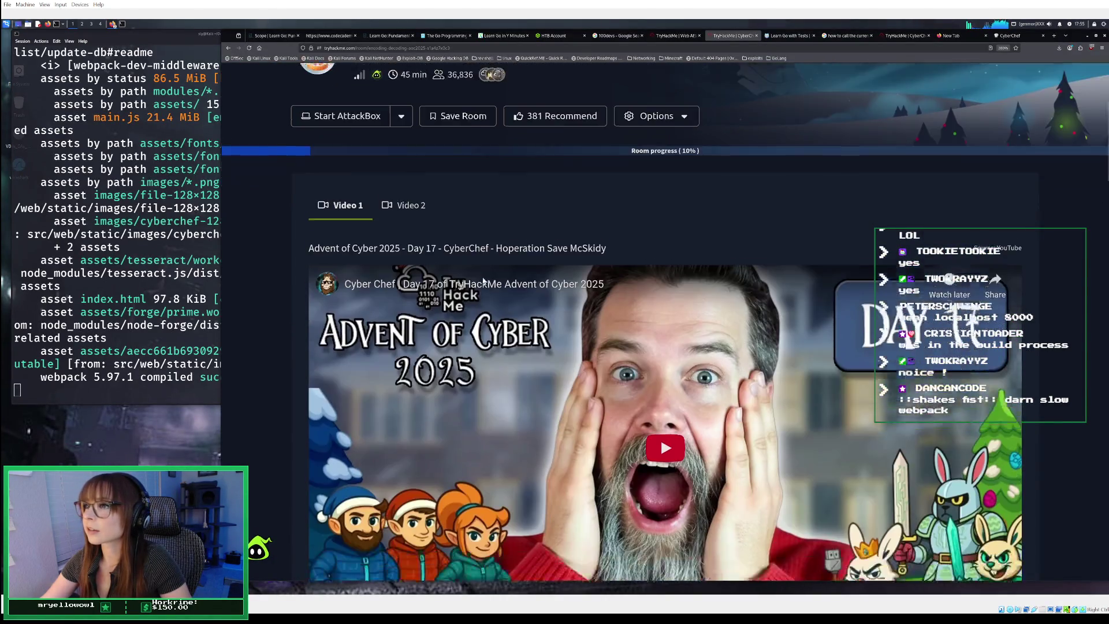
scroll(489, 278, "down", 3)
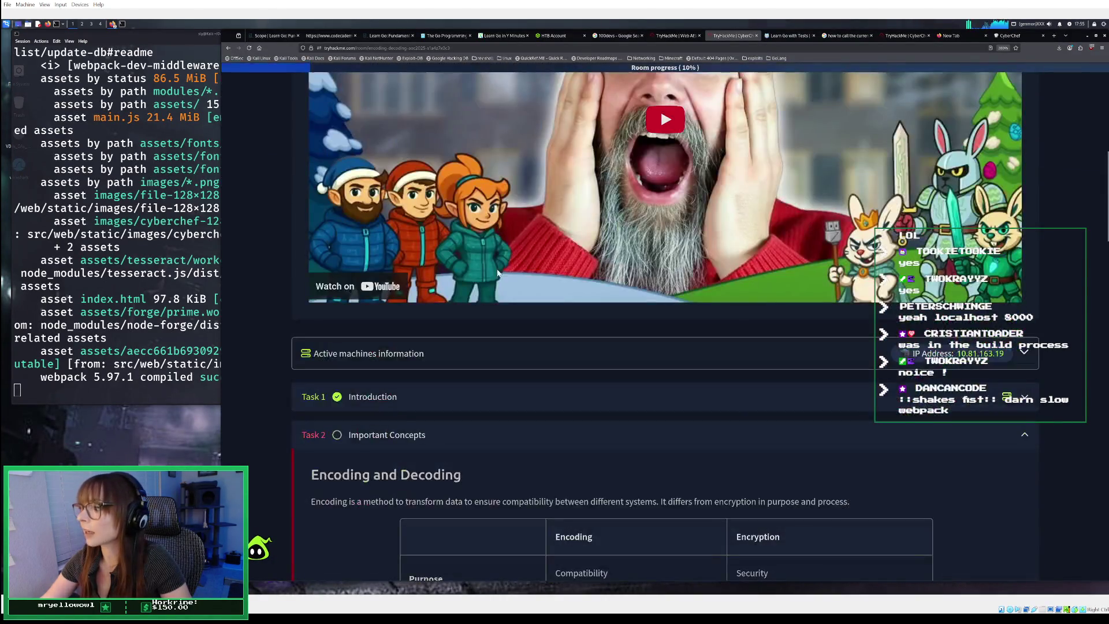
- Expand Task 1 Introduction and read through its virtual environment setup
left_click(783, 390)
scroll(783, 390, "down", 6)
scroll(783, 390, "down", 10)
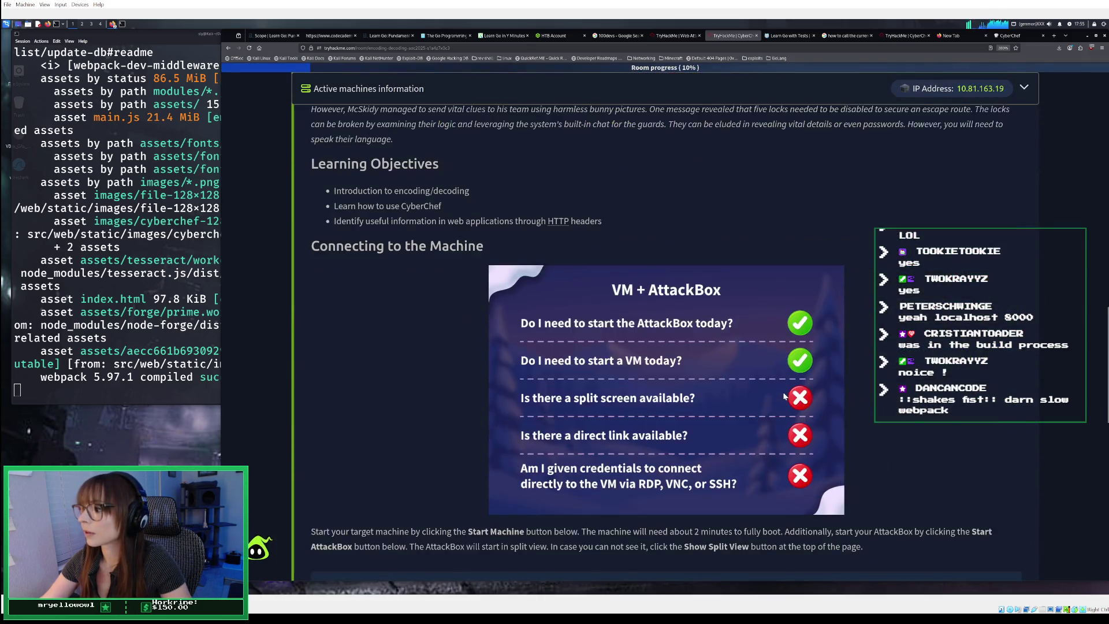
scroll(783, 394, "down", 2)
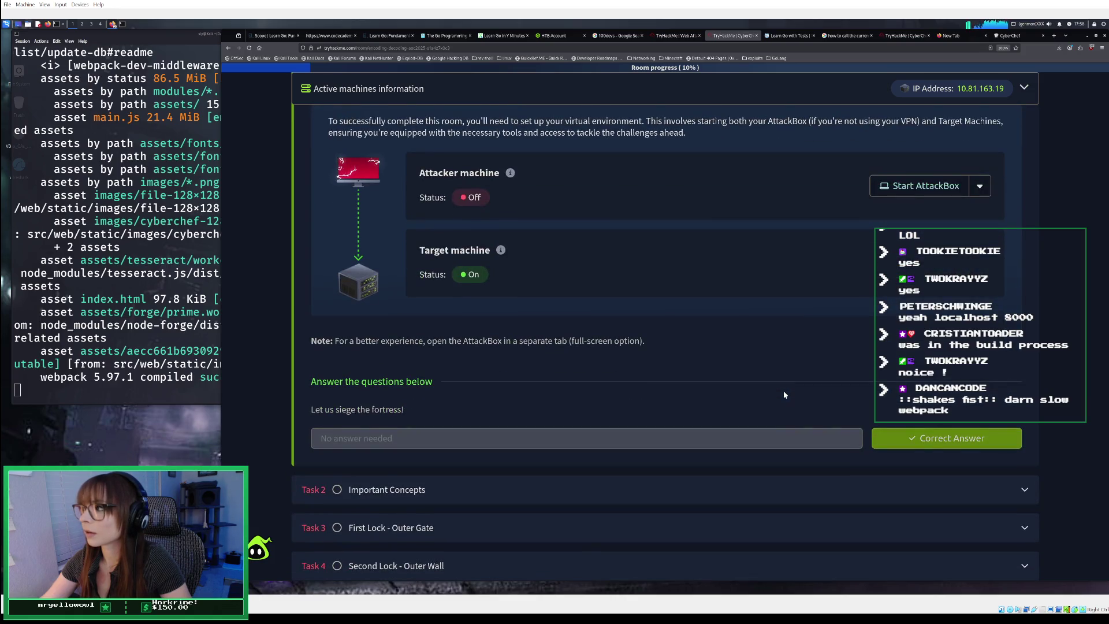
scroll(783, 395, "up", 4)
scroll(784, 395, "down", 3)
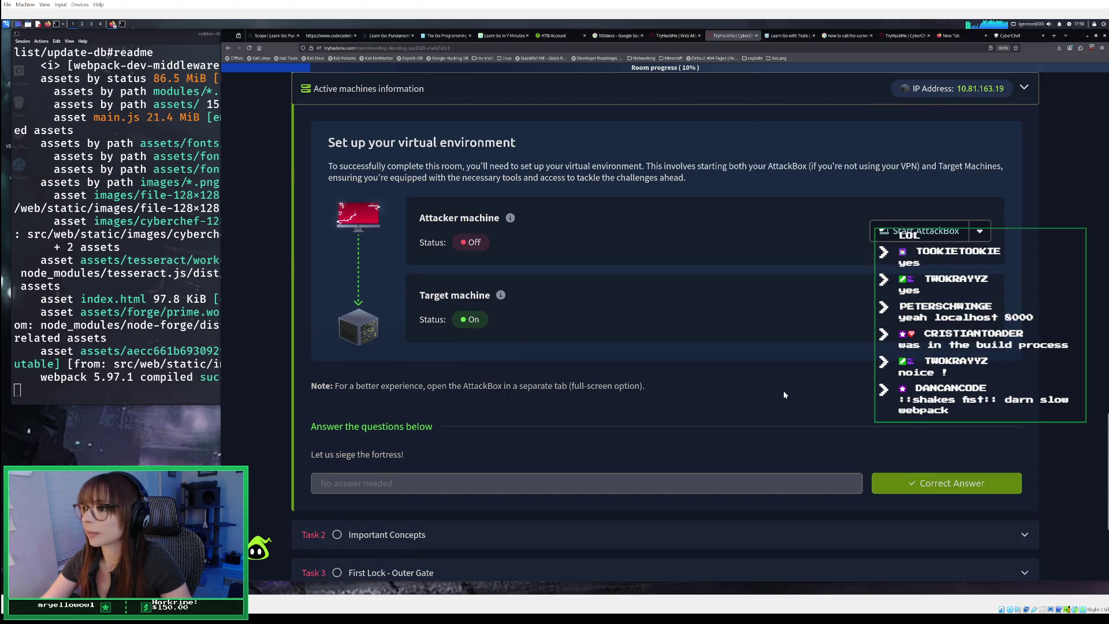
scroll(784, 394, "down", 3)
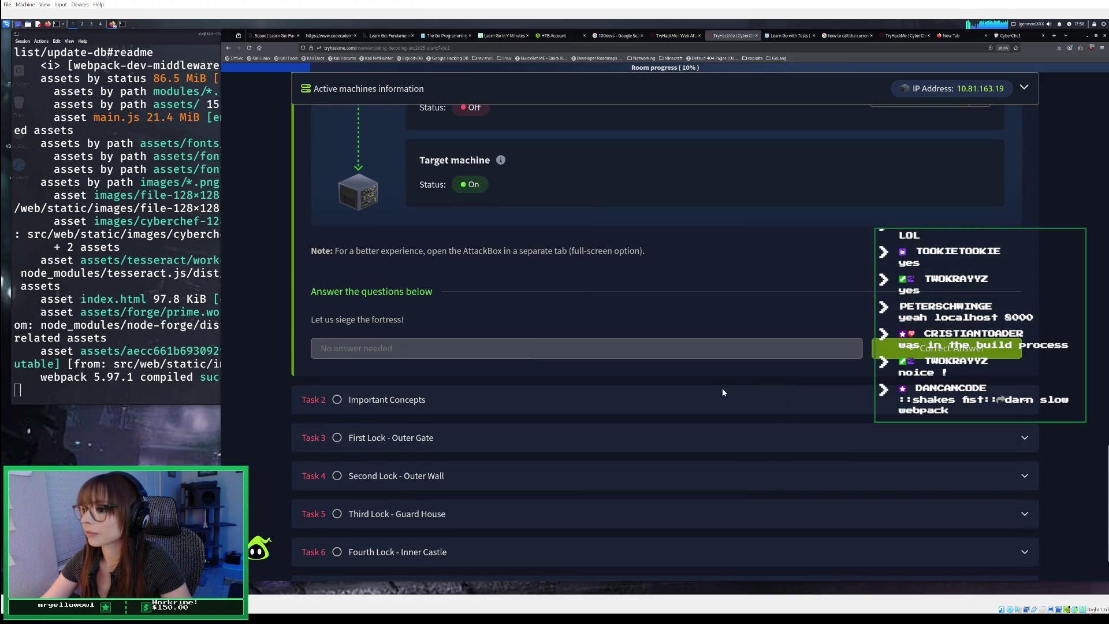
scroll(924, 116, "up", 1)
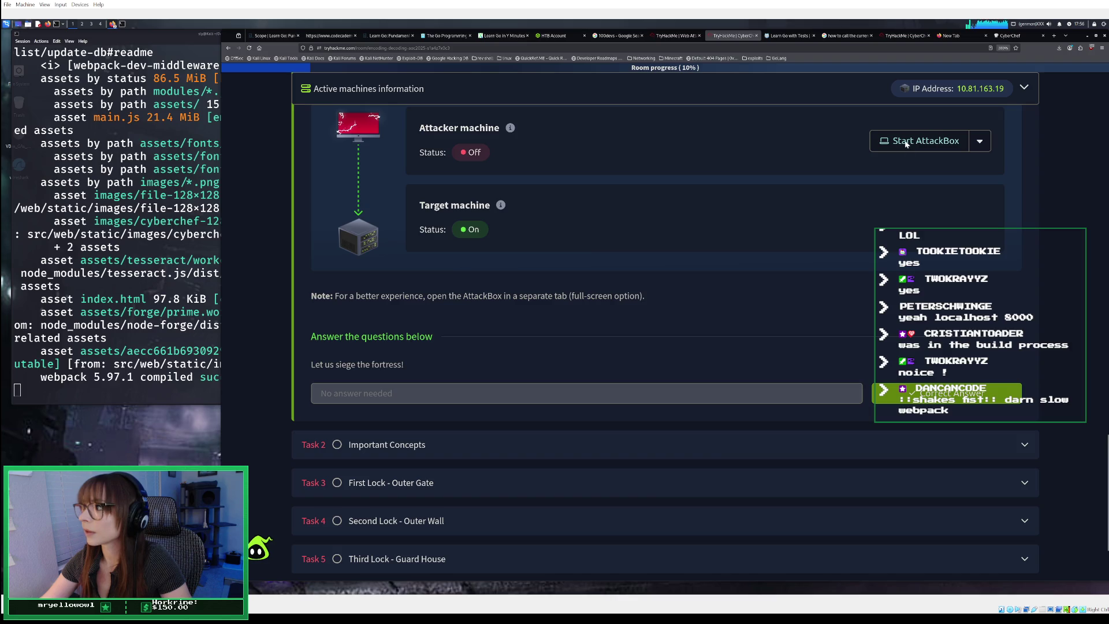
- Start the AttackBox and expand Task 2 Important Concepts down to its developer-tools table
left_click(906, 144)
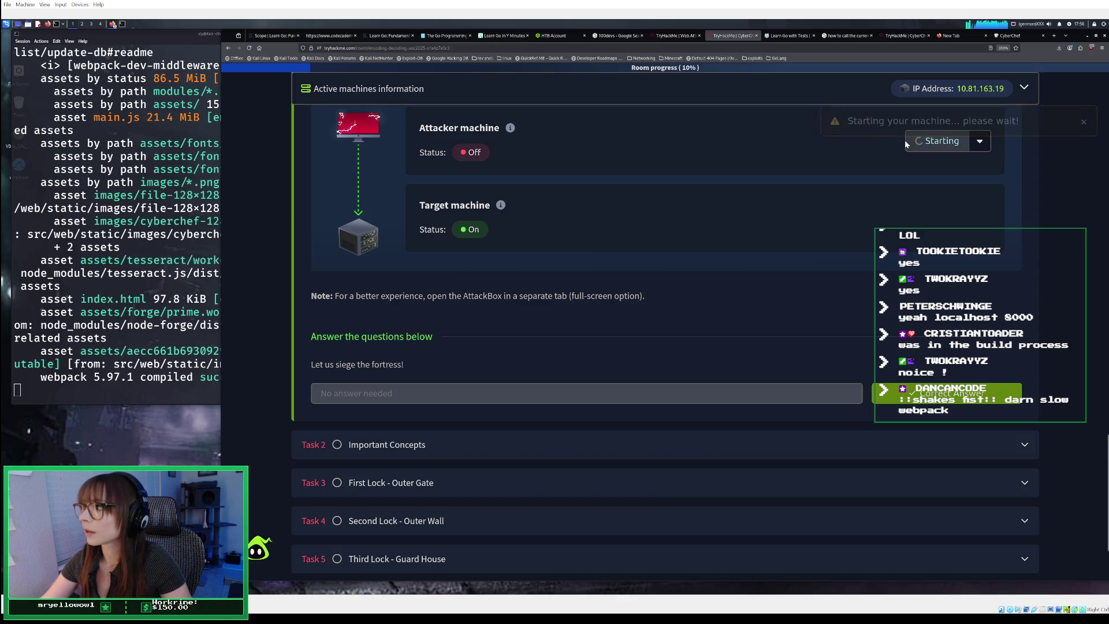
left_click(504, 453)
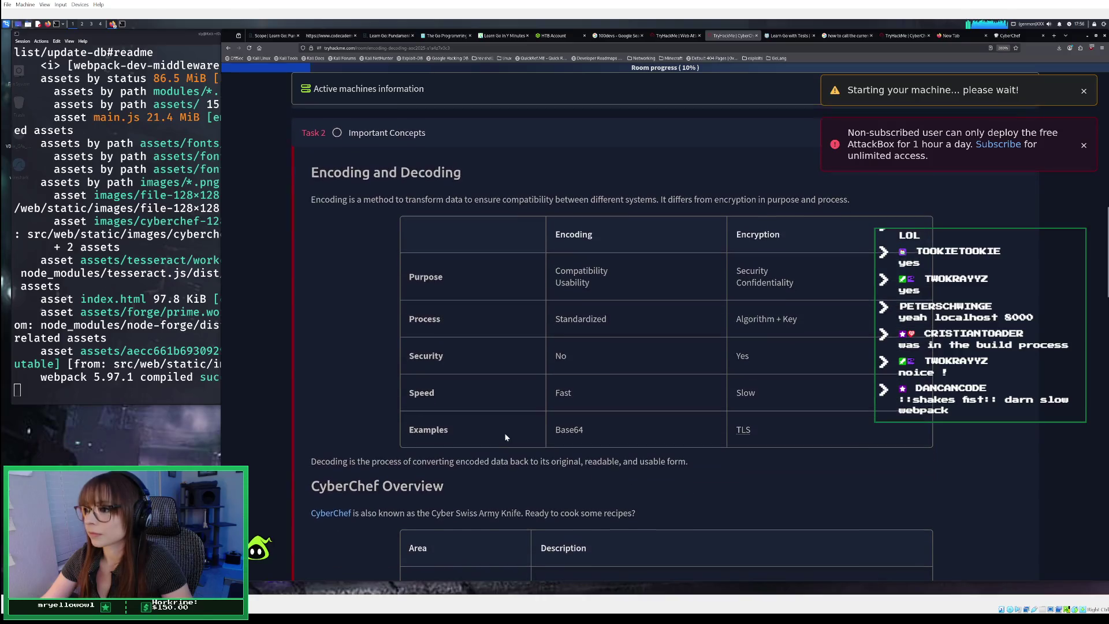
scroll(510, 418, "down", 3)
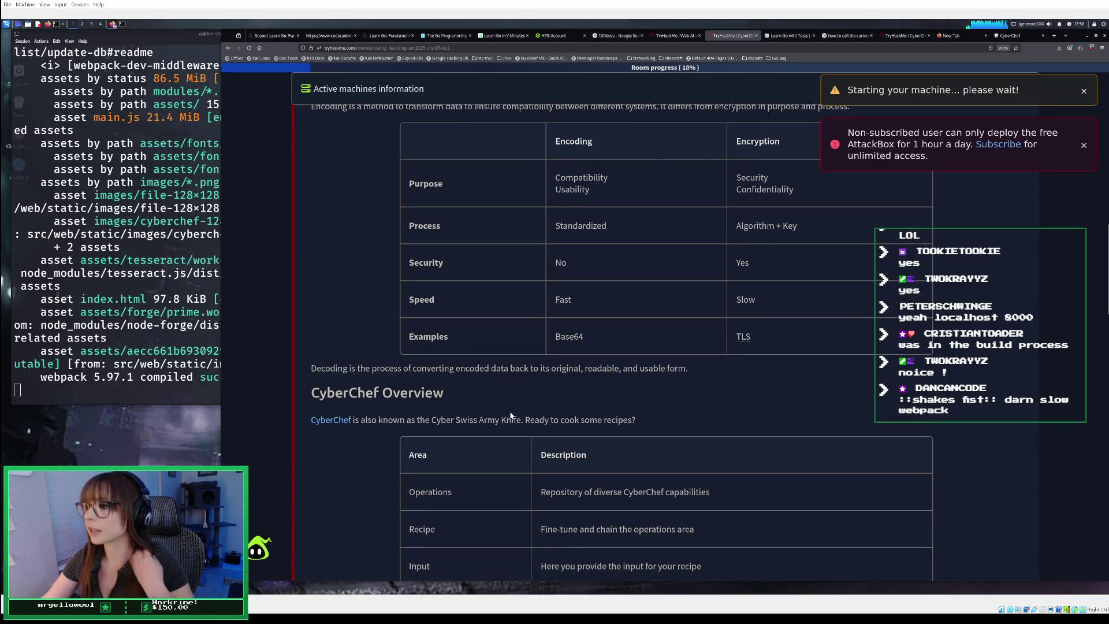
scroll(511, 415, "down", 5)
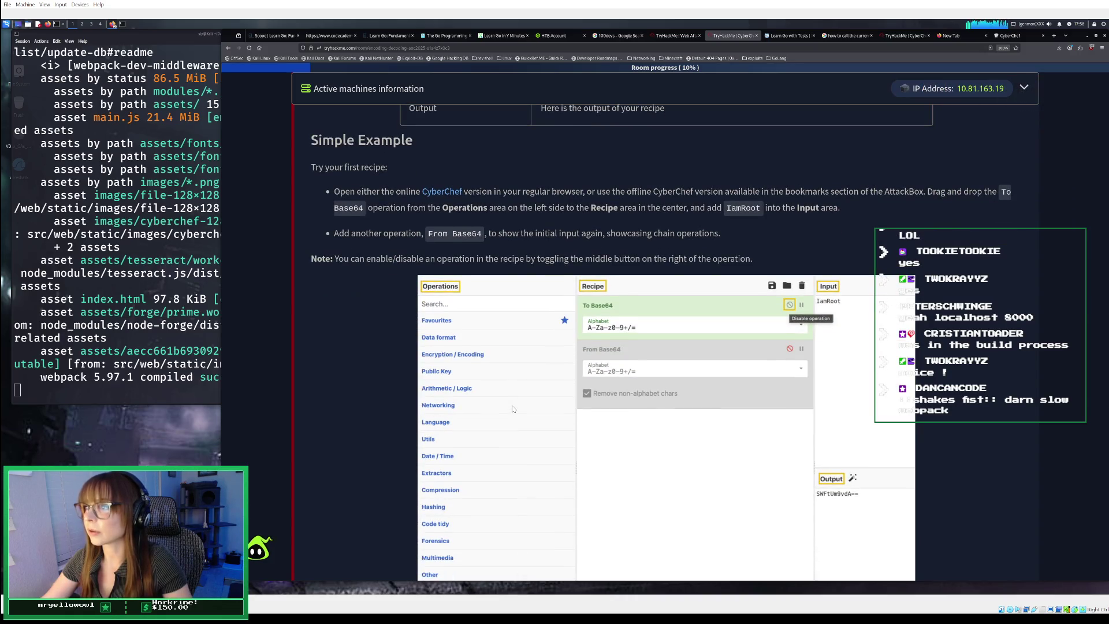
scroll(511, 408, "down", 1)
scroll(511, 409, "down", 4)
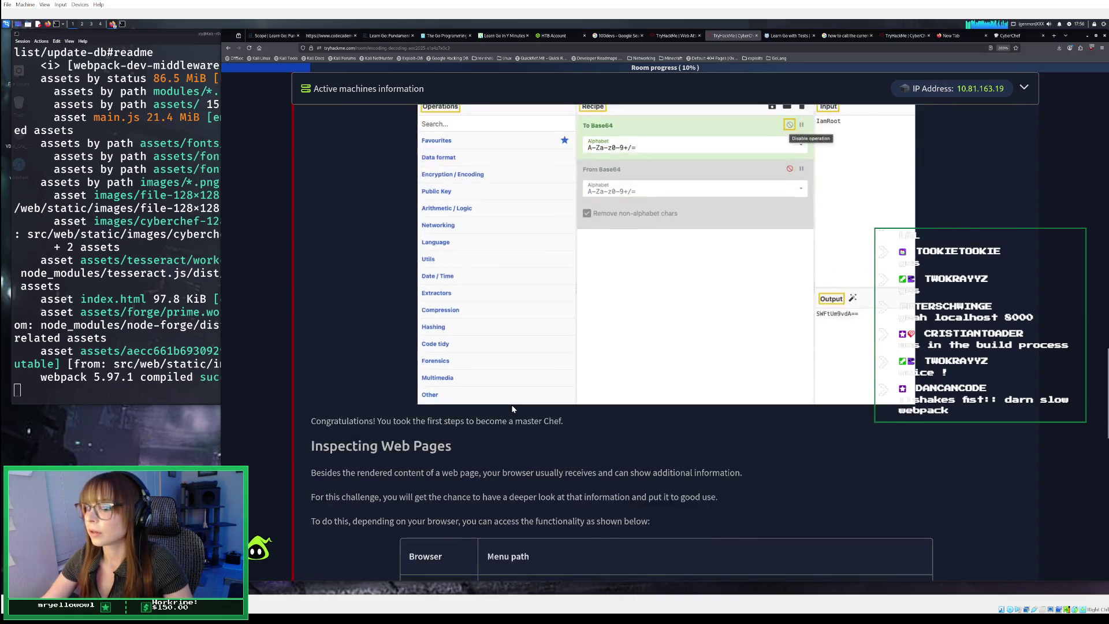
scroll(512, 408, "down", 2)
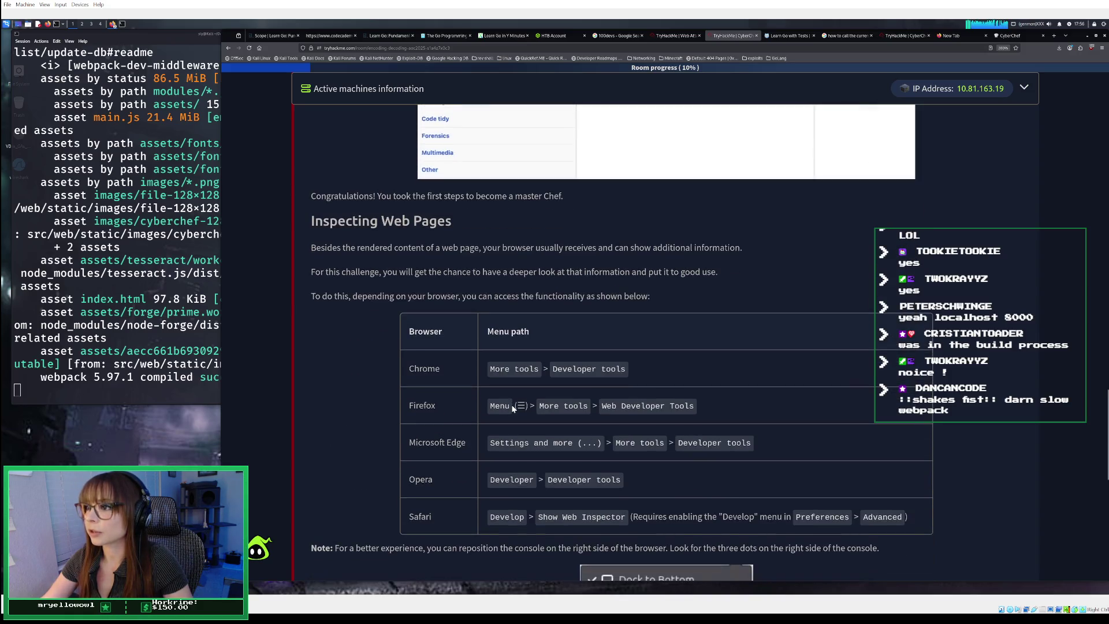
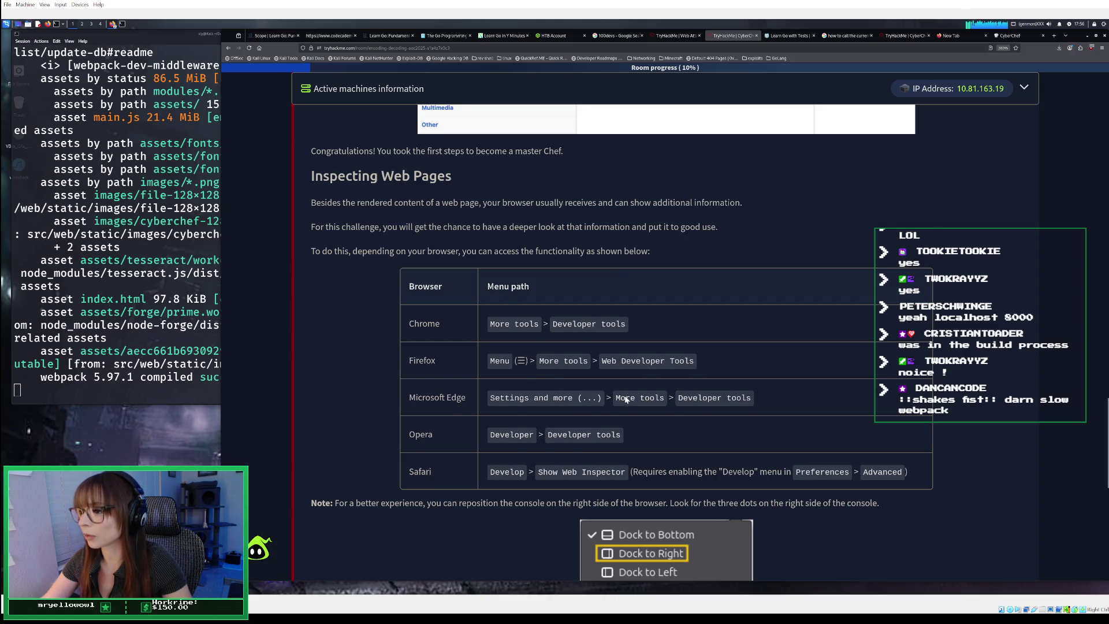
- Submit Task 2's 'Locked and loaded' answer and dismiss the questions-answered notification
scroll(625, 398, "down", 2)
scroll(625, 399, "down", 1)
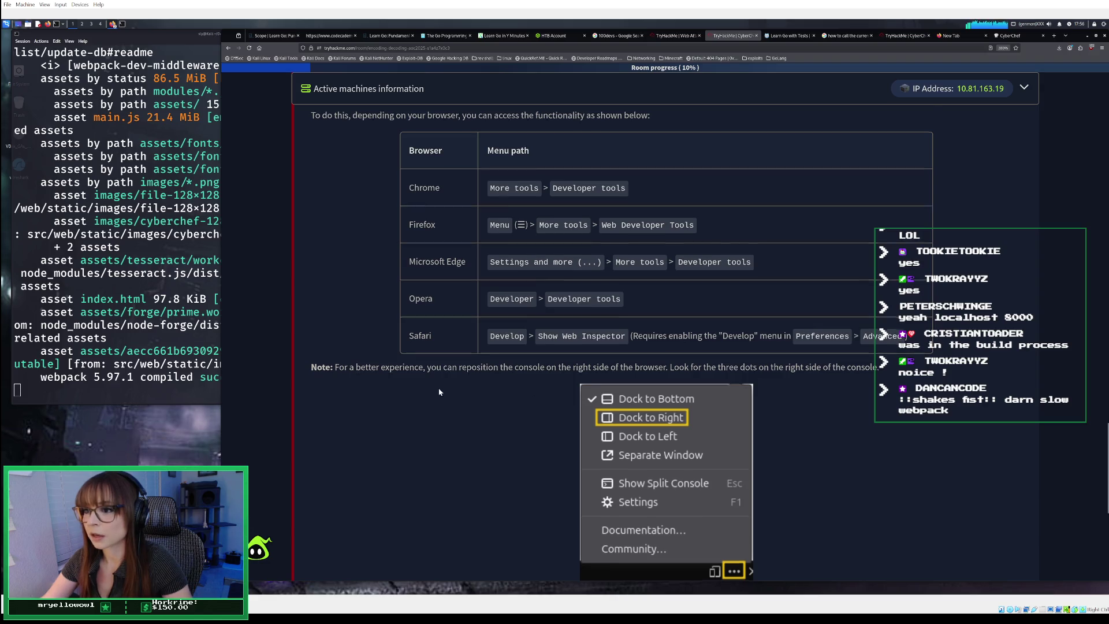
scroll(439, 387, "down", 3)
scroll(438, 387, "down", 2)
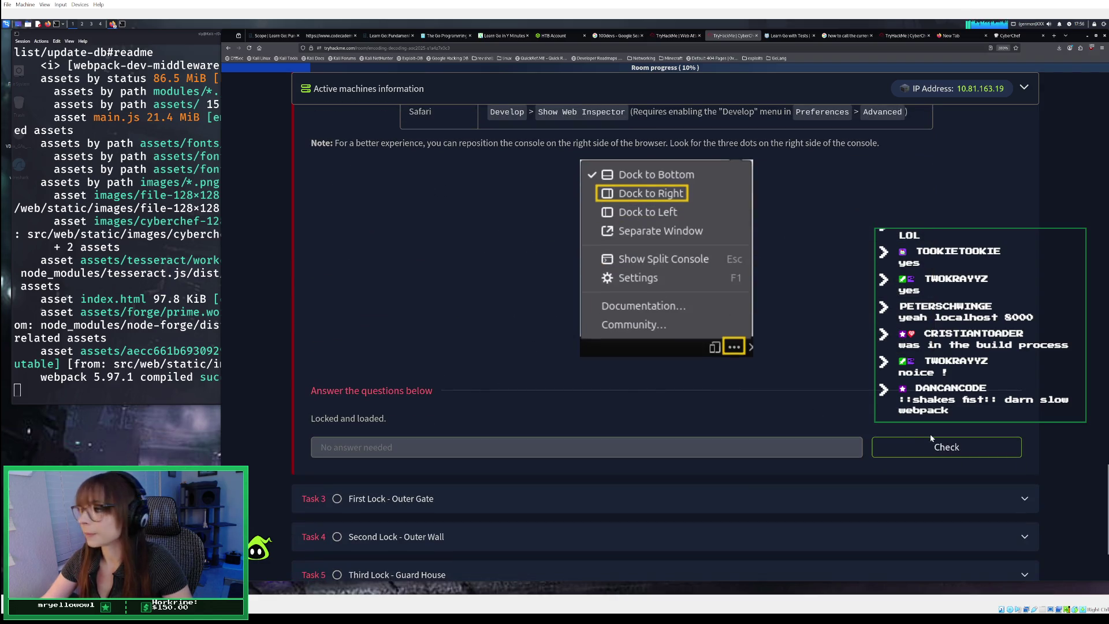
left_click(945, 447)
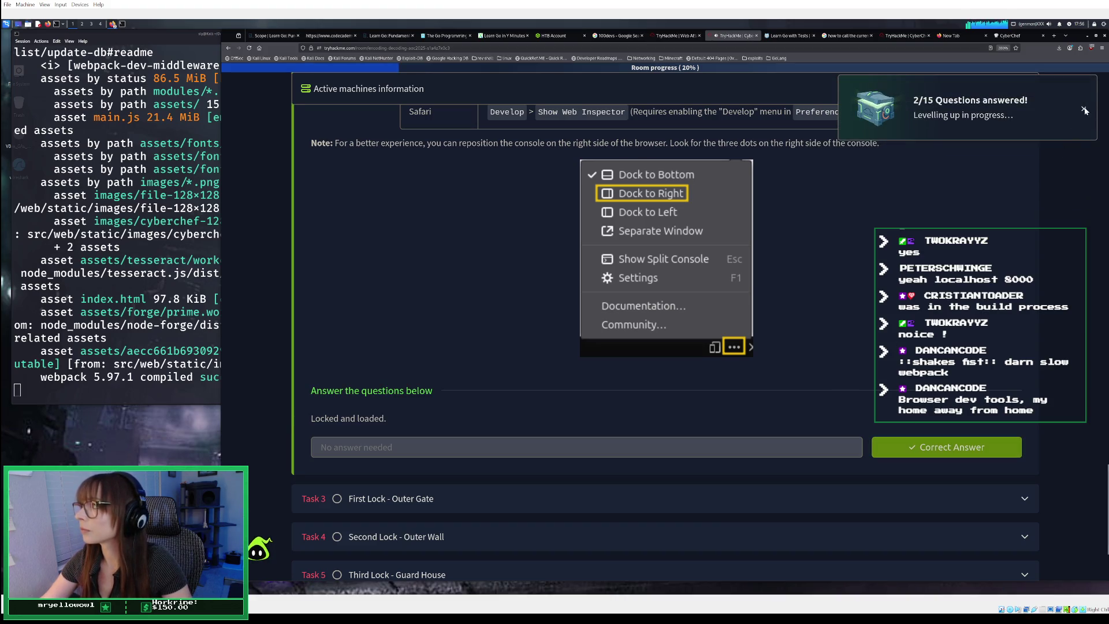
left_click(1083, 108)
- Add 1 hour to the target machine's expiry, then begin terminating the machine
scroll(903, 206, "up", 10)
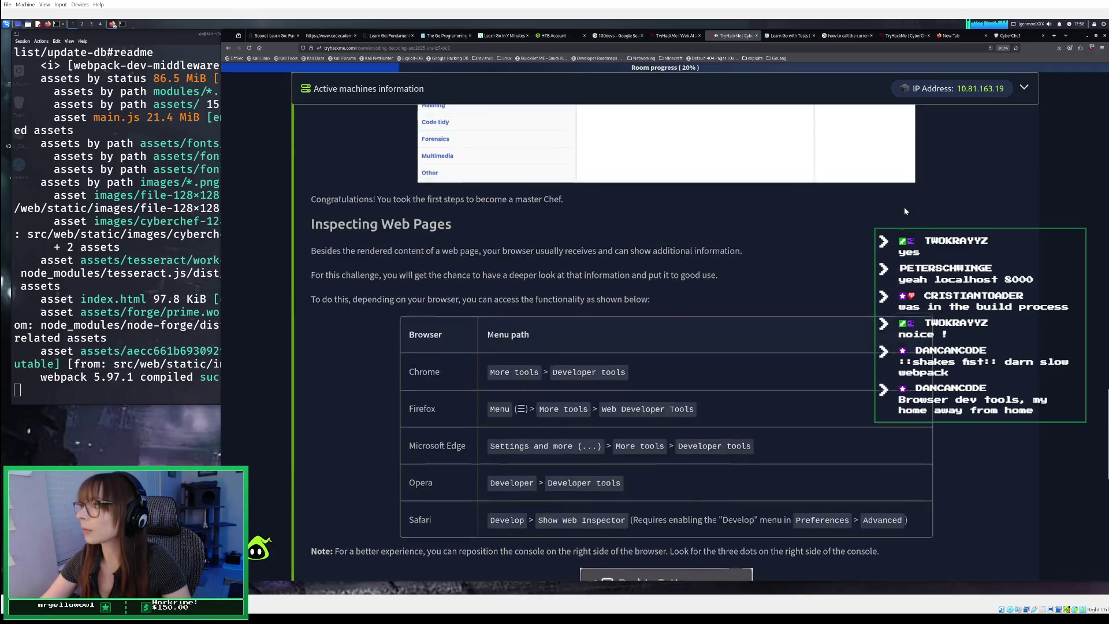
scroll(903, 207, "up", 10)
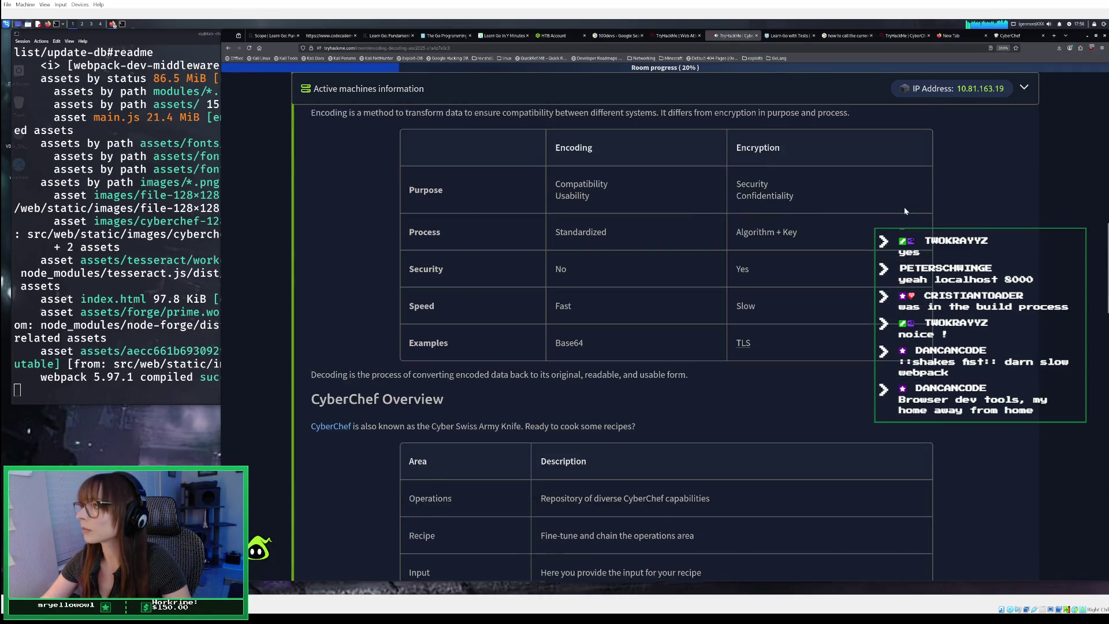
scroll(904, 211, "up", 1)
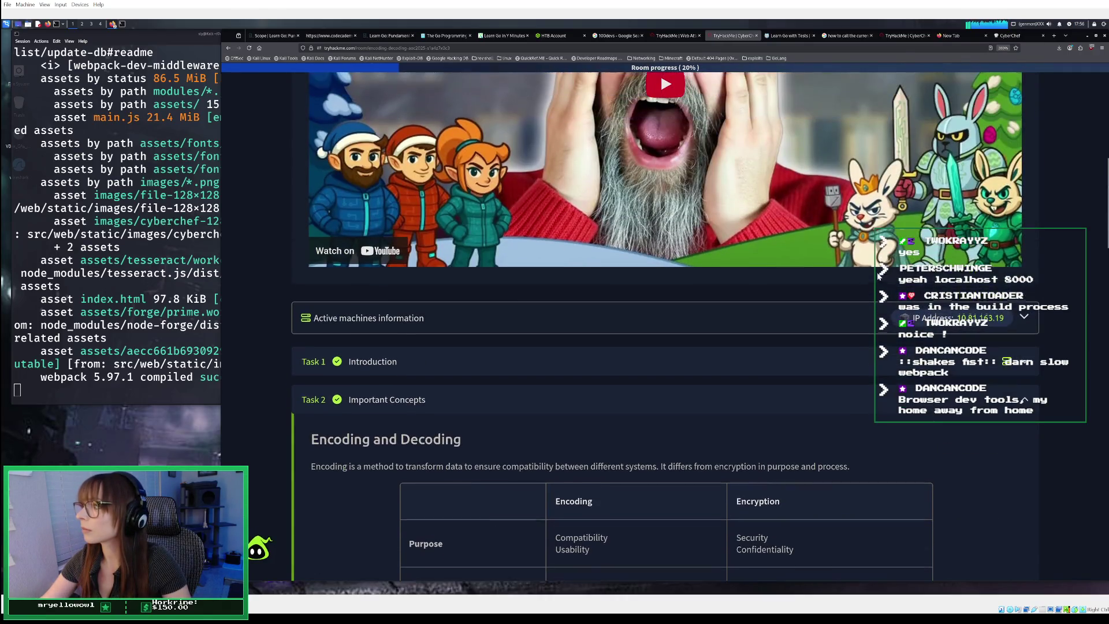
left_click(843, 318)
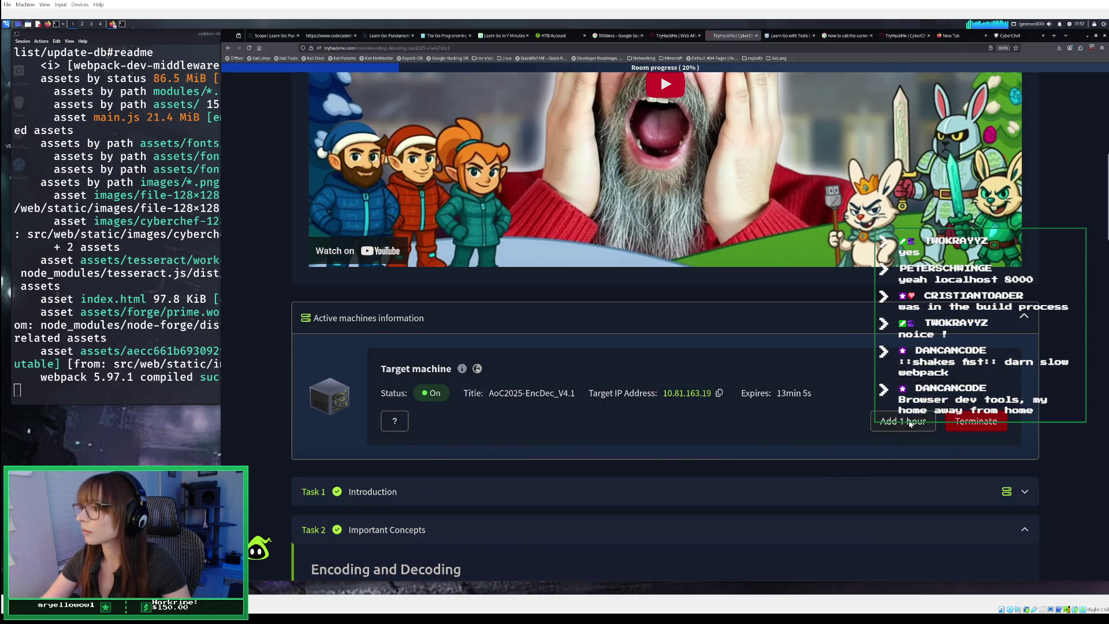
left_click(910, 422)
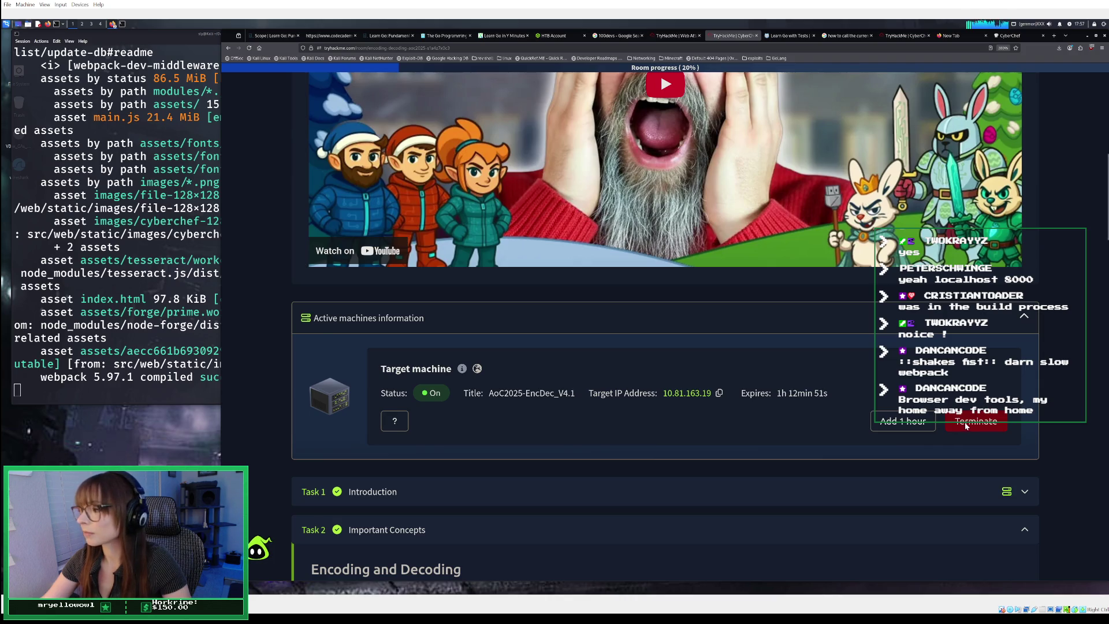
left_click(964, 425)
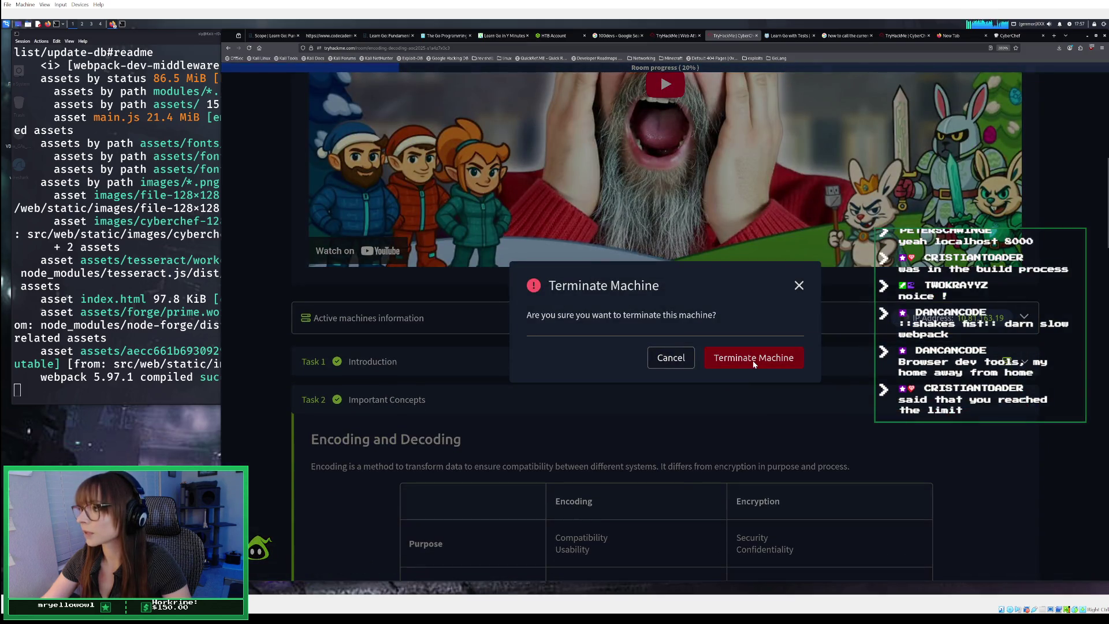
- Terminate the old target machine and start a fresh one from Task 1
left_click(753, 362)
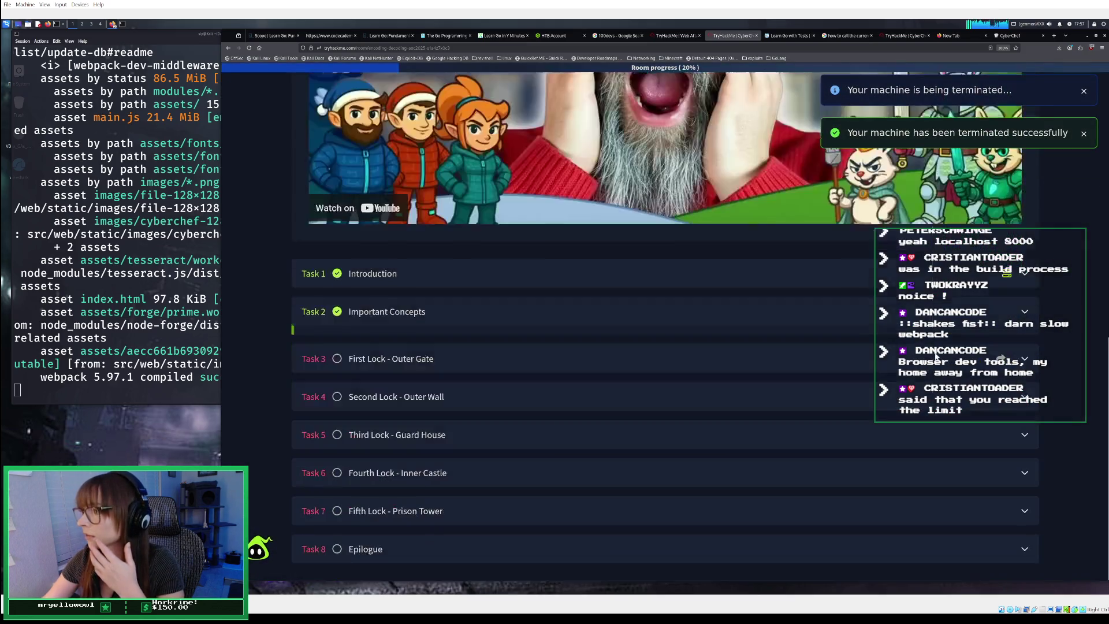
scroll(936, 356, "up", 3)
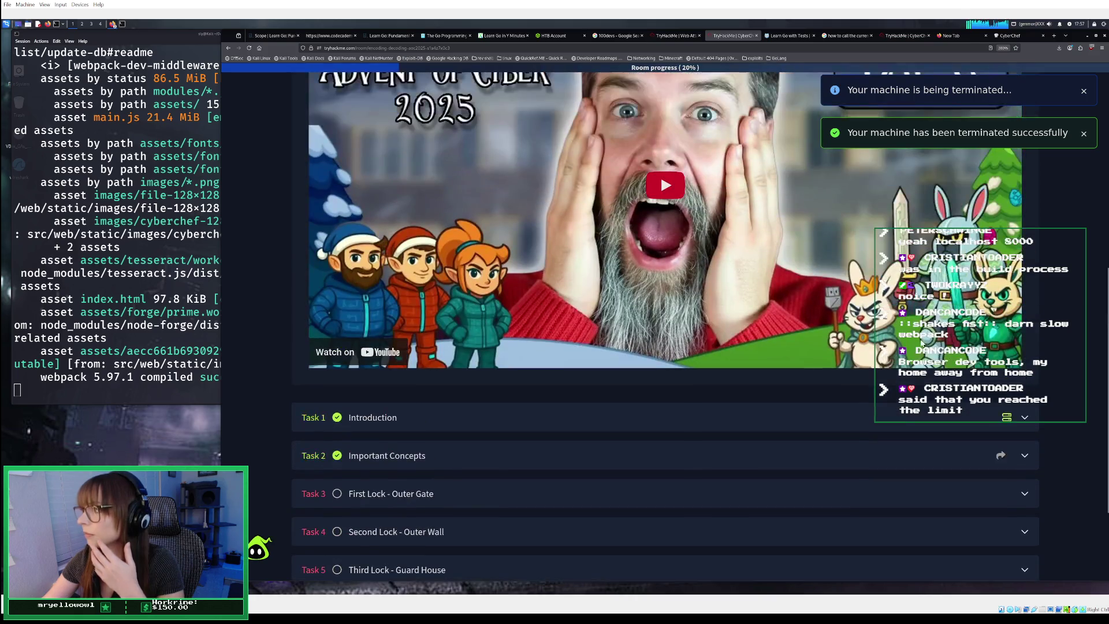
left_click(910, 413)
scroll(826, 418, "down", 10)
scroll(822, 413, "down", 2)
left_click(937, 349)
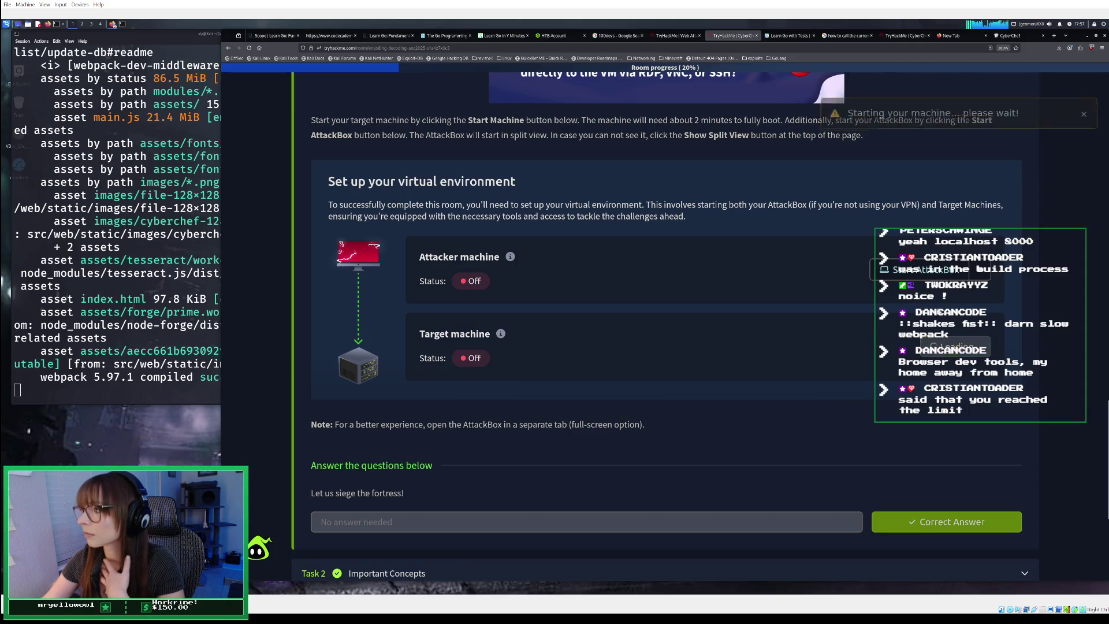
- Try launching the AttackBox, then bring the Kali terminal to the front
left_click(924, 270)
scroll(872, 320, "down", 1)
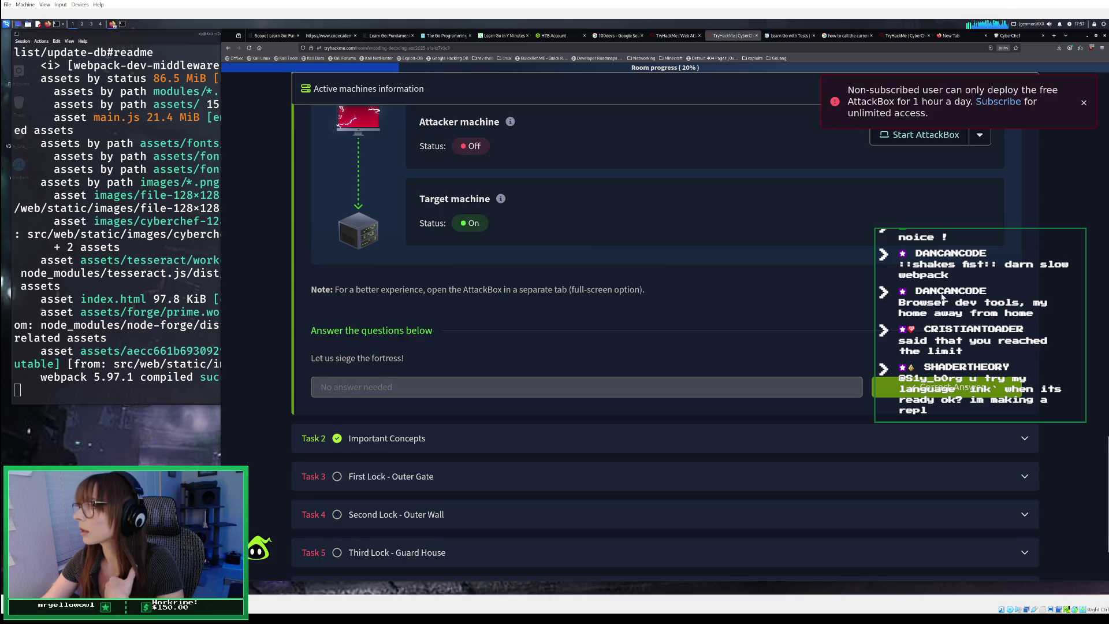
scroll(557, 313, "down", 3)
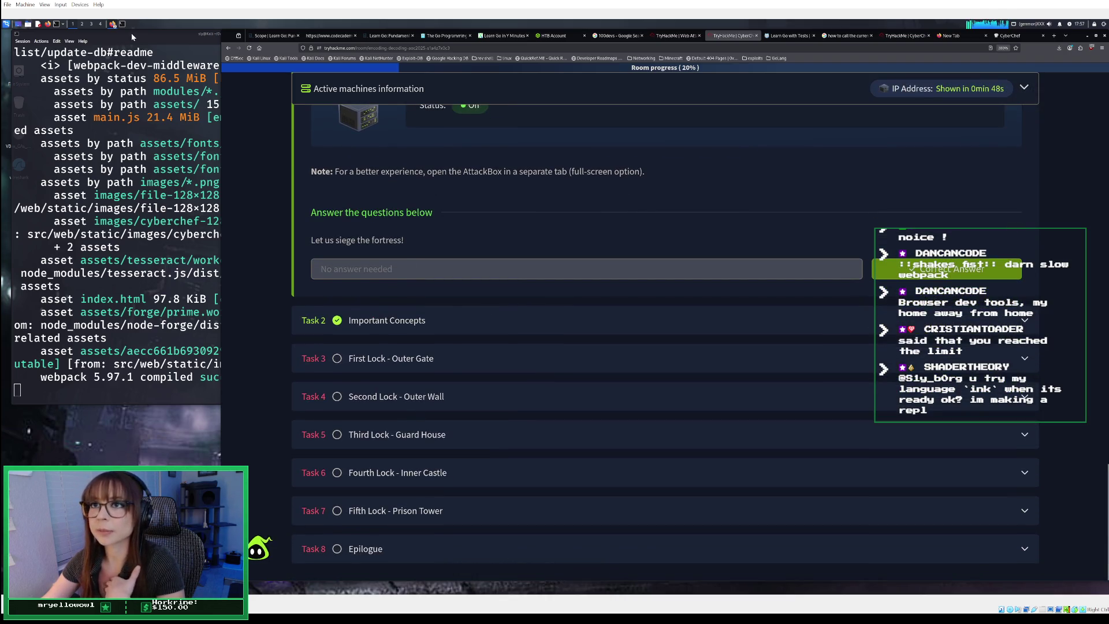
left_click(131, 31)
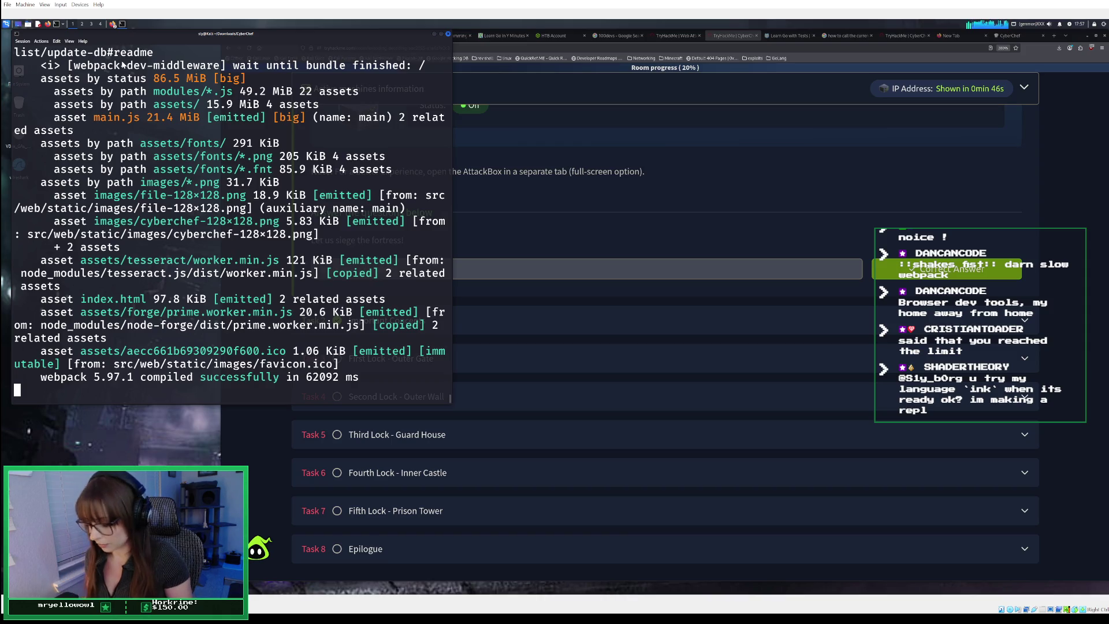
- Enlarge the terminal text and open a new terminal tab with enlarged text
key("ctrl+plus")
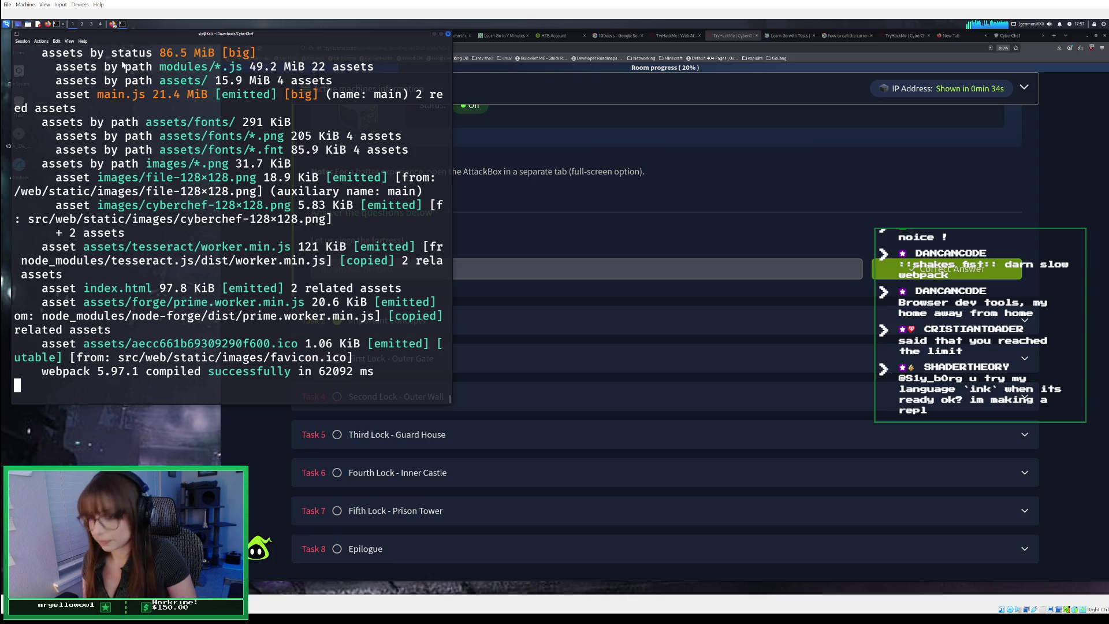
key("ctrl+shift+t")
key("ctrl+plus")
key("ctrl+plus")
key("ctrl+plus")
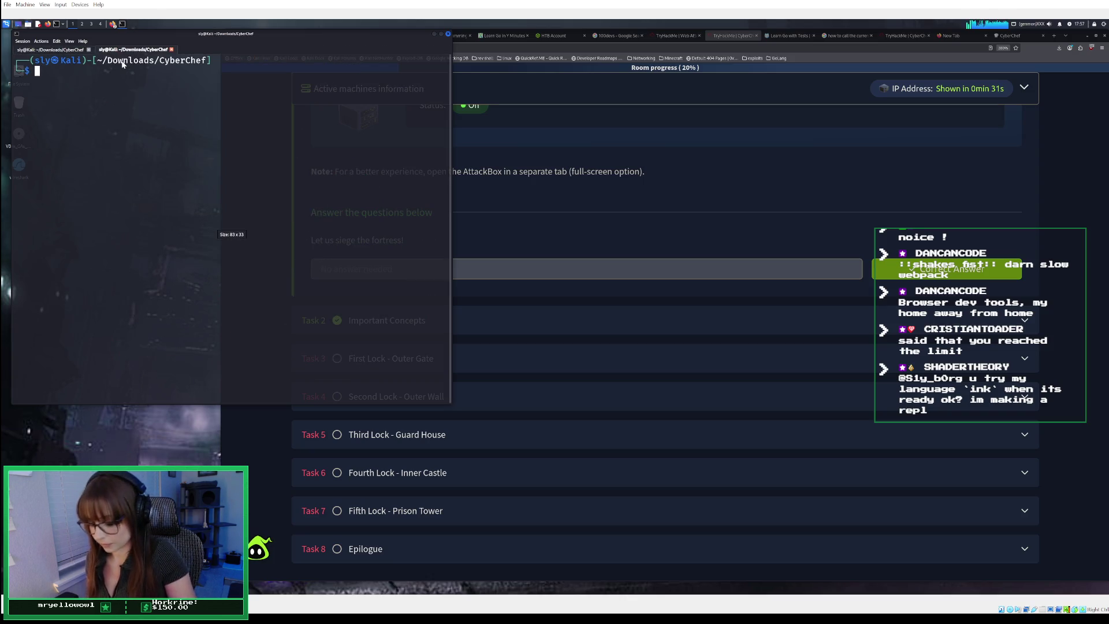
- Move into ~/Downloads using cd Downloads and cd ../, then list its files with ls
type("cd Downloads")
key("Return")
type("ls")
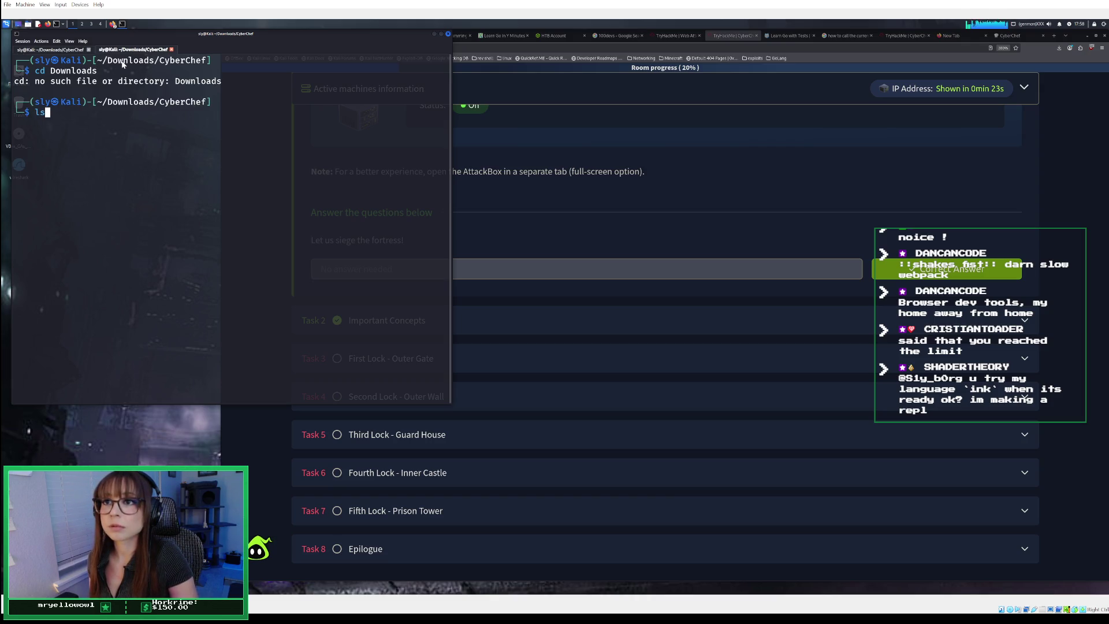
key("BackSpace")
key("BackSpace")
type("cd")
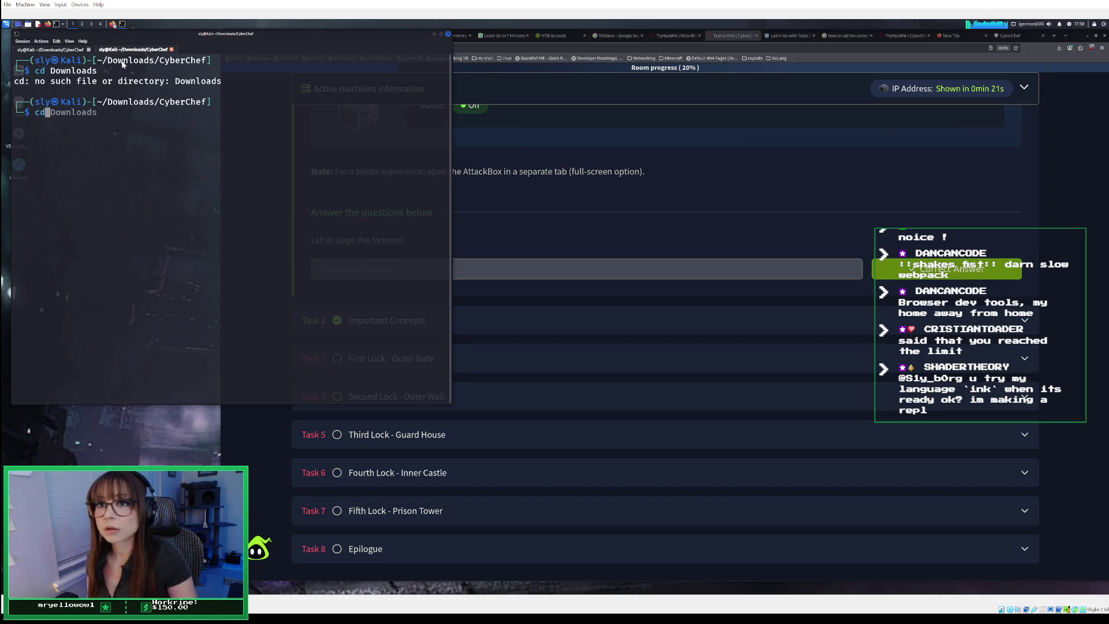
type(" ../")
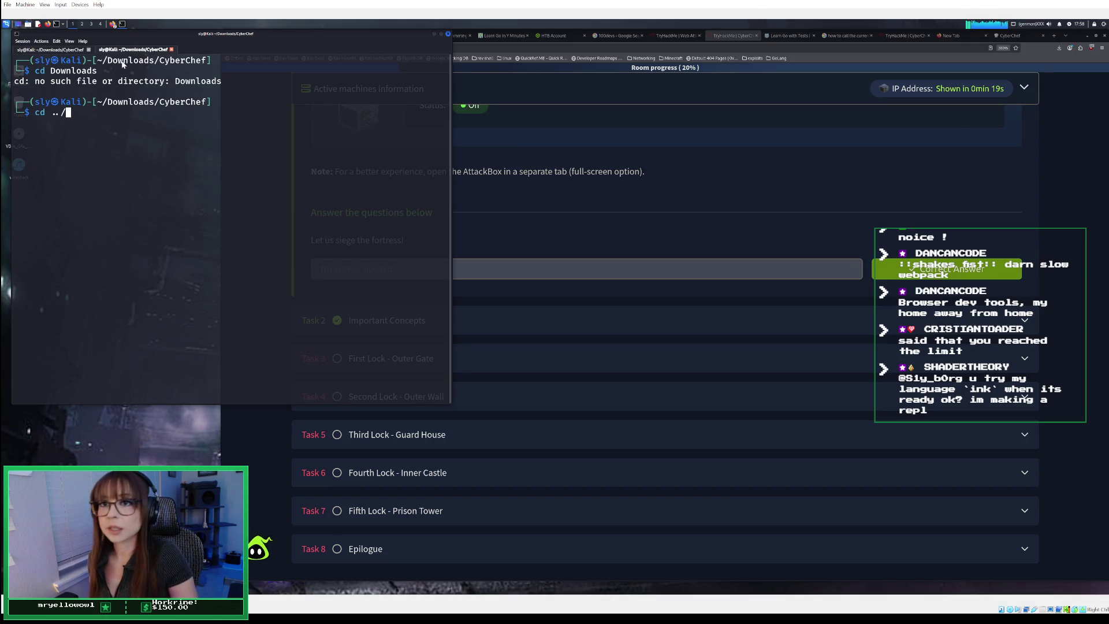
key("Return")
type("ls")
key("Return")
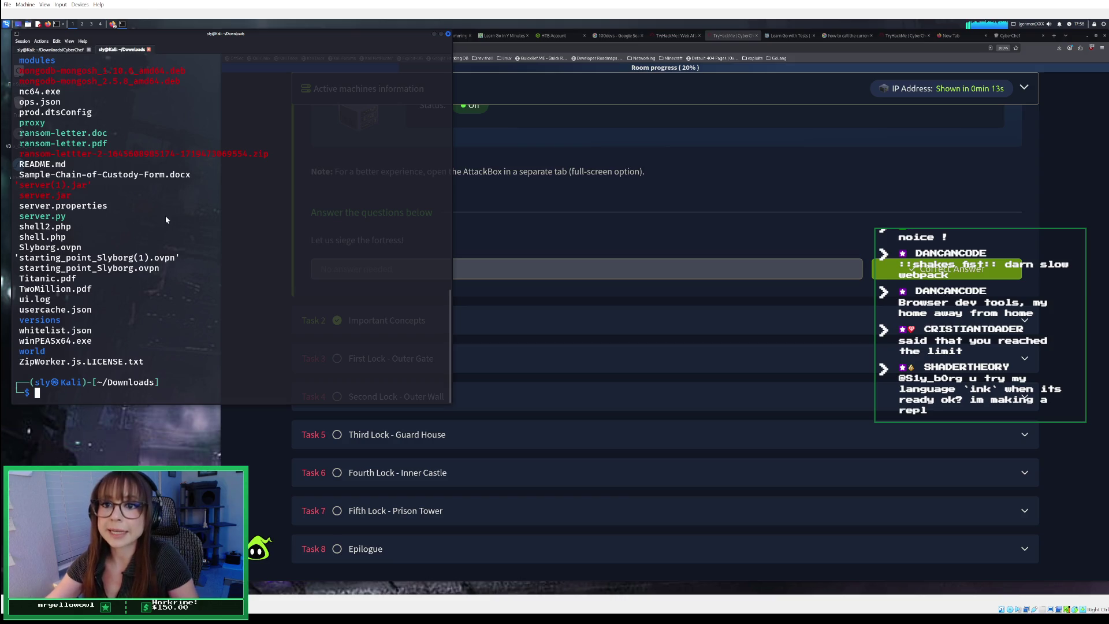
- Review the Downloads listing and start typing a 'sudo open' command
scroll(165, 216, "up", 15)
scroll(165, 219, "up", 3)
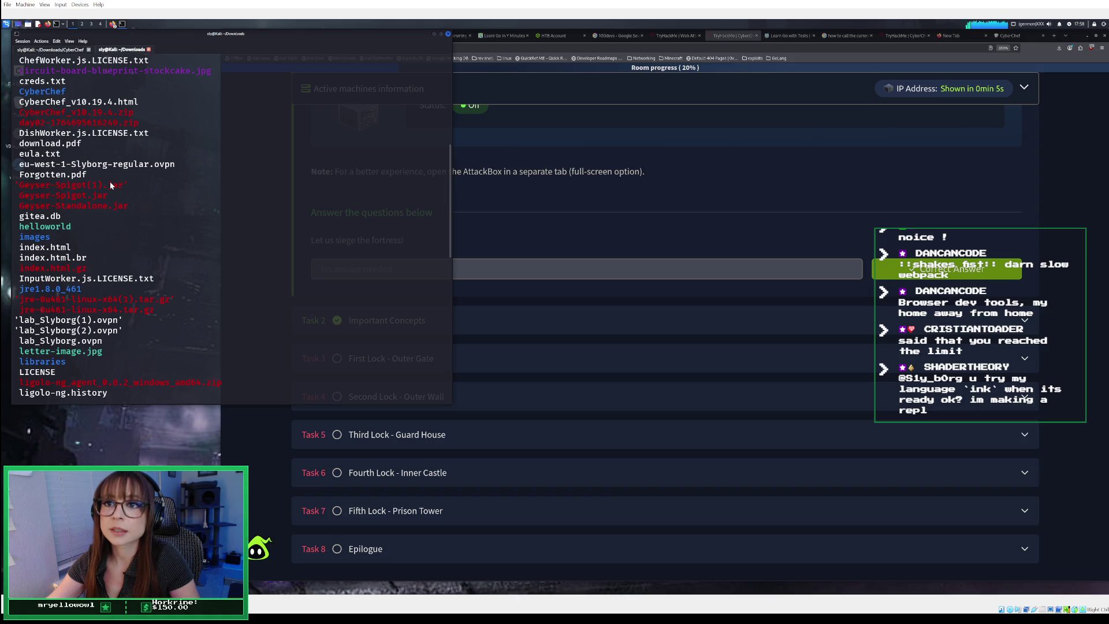
scroll(110, 185, "down", 18)
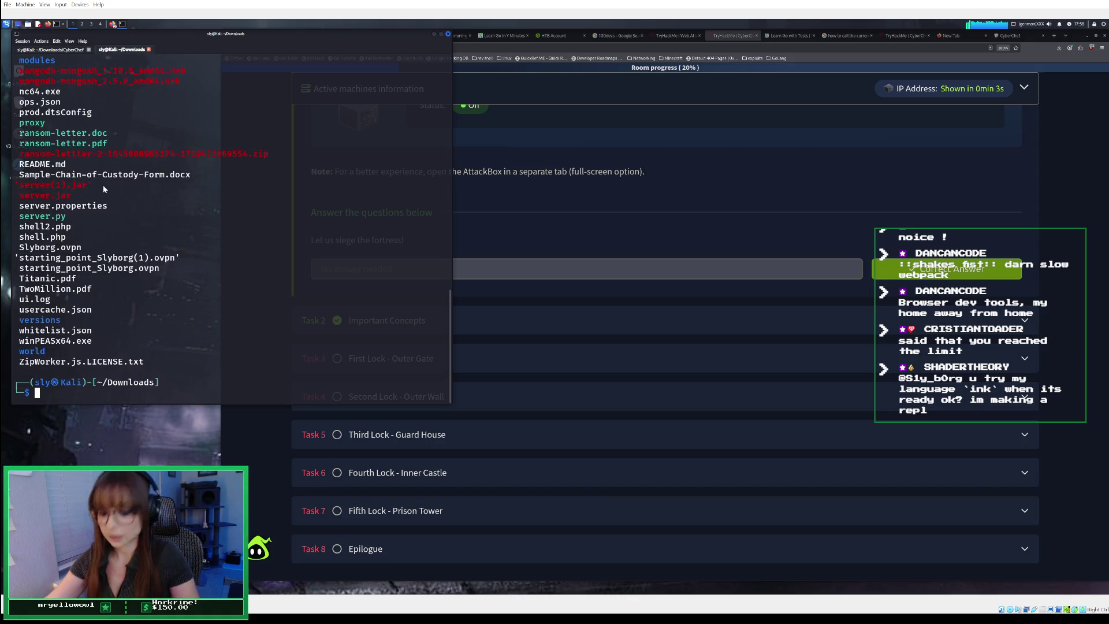
type("su")
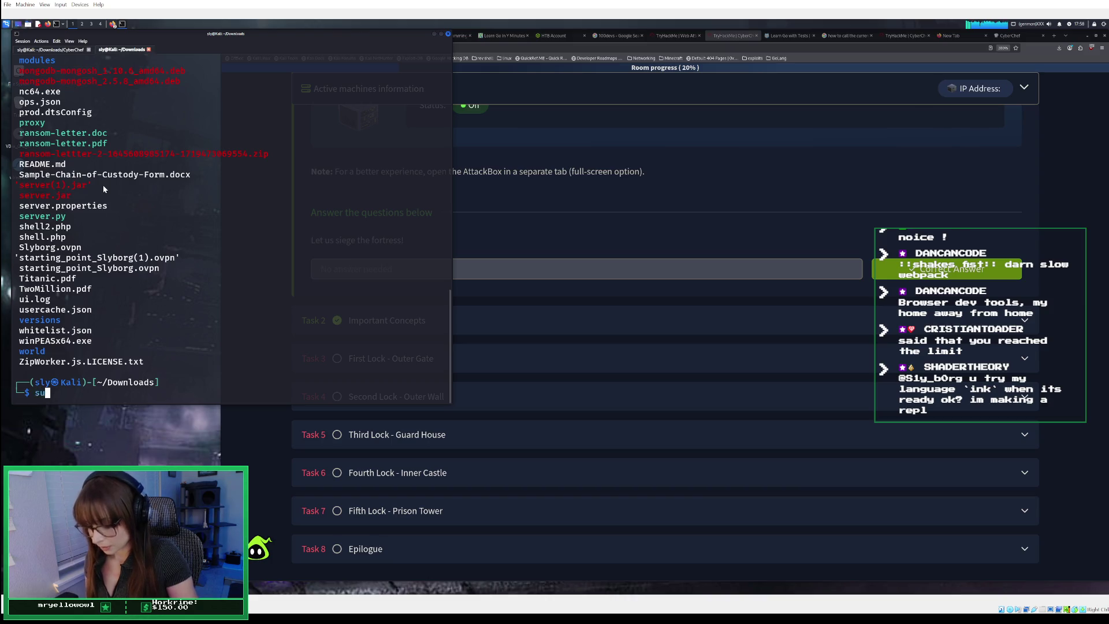